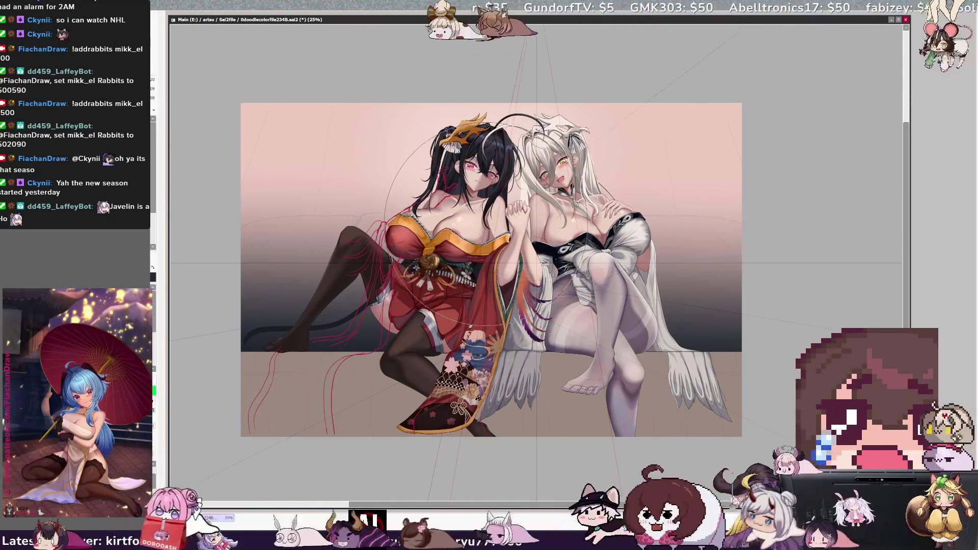
# Step: Shift the whole perspective grid up and left and swing its horizontal guide lines to new angles
pyautogui.press('ctrl')
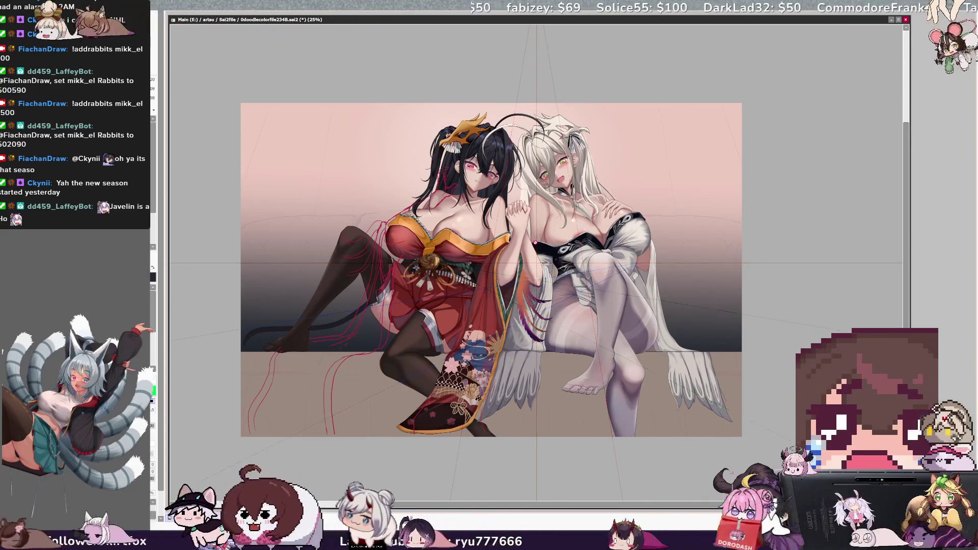
pyautogui.moveTo(536, 270); pyautogui.dragTo(257, 302)
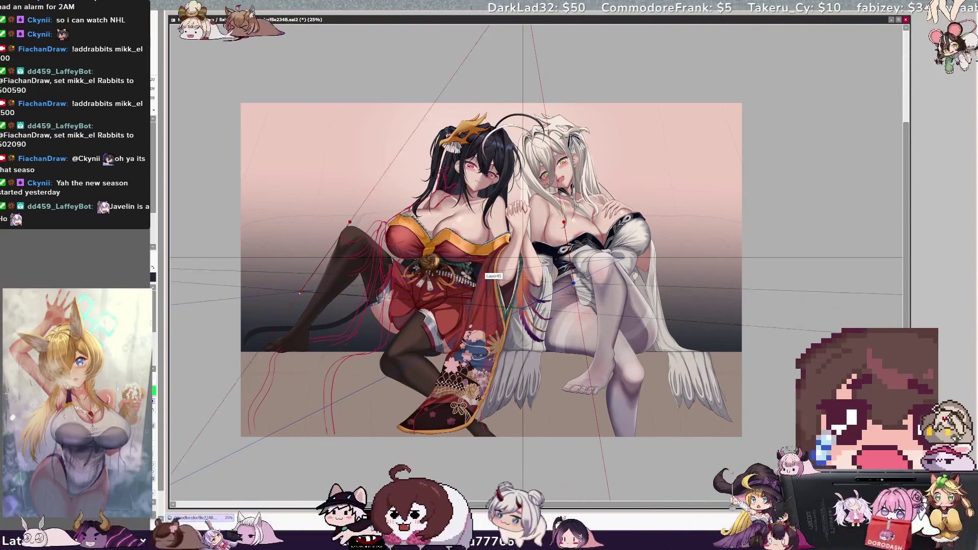
pyautogui.moveTo(486, 279); pyautogui.dragTo(541, 309)
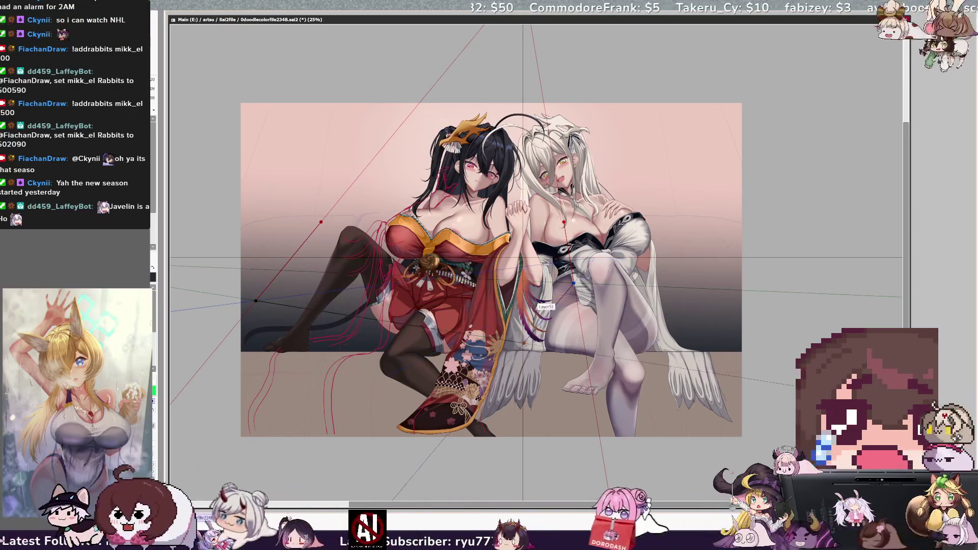
pyautogui.press('Return')
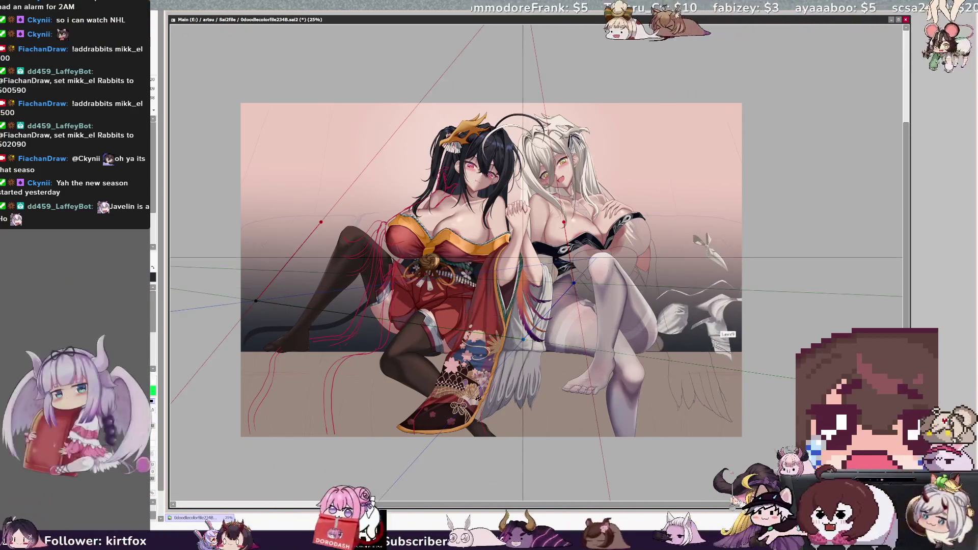
# Step: Raise the red vanishing line's endpoint so the vertical guides converge less steeply
pyautogui.moveTo(730, 328); pyautogui.dragTo(754, 297)
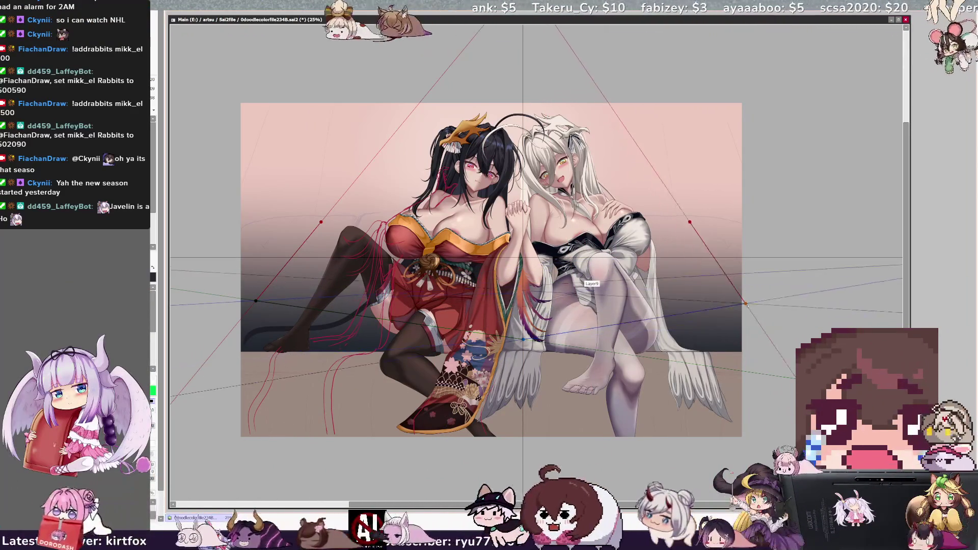
pyautogui.press('Return')
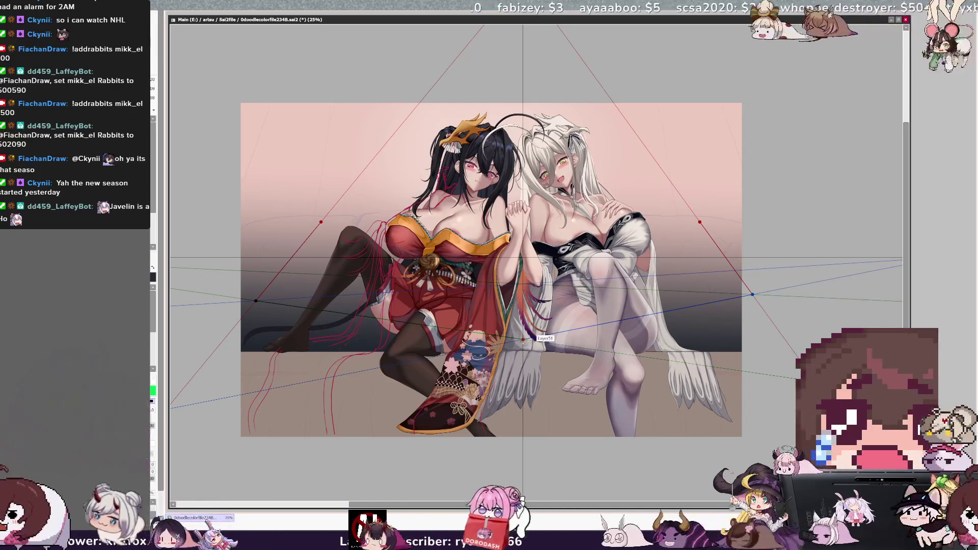
pyautogui.press('ctrl')
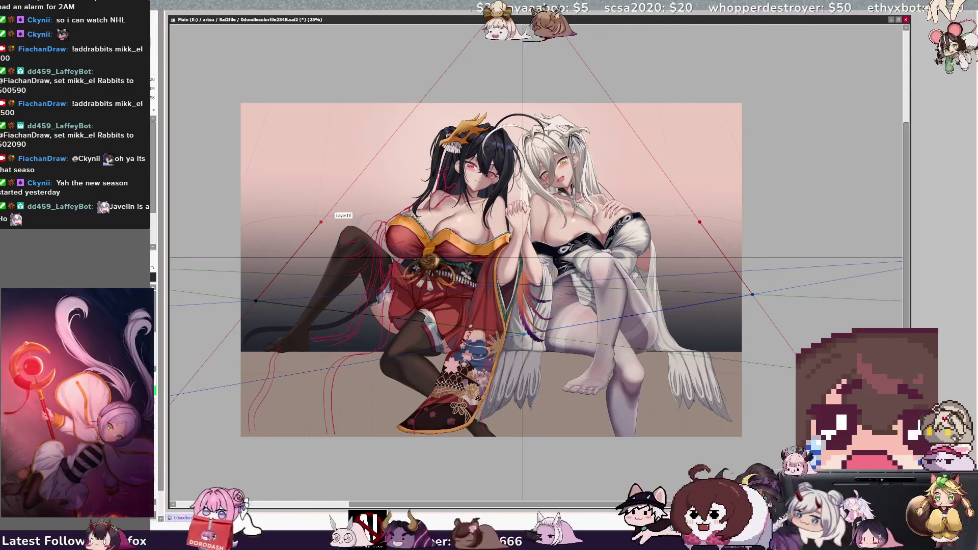
pyautogui.moveTo(332, 213)
pyautogui.mouseDown()
pyautogui.moveTo(523, 204)
pyautogui.moveTo(518, 302)
pyautogui.mouseUp()
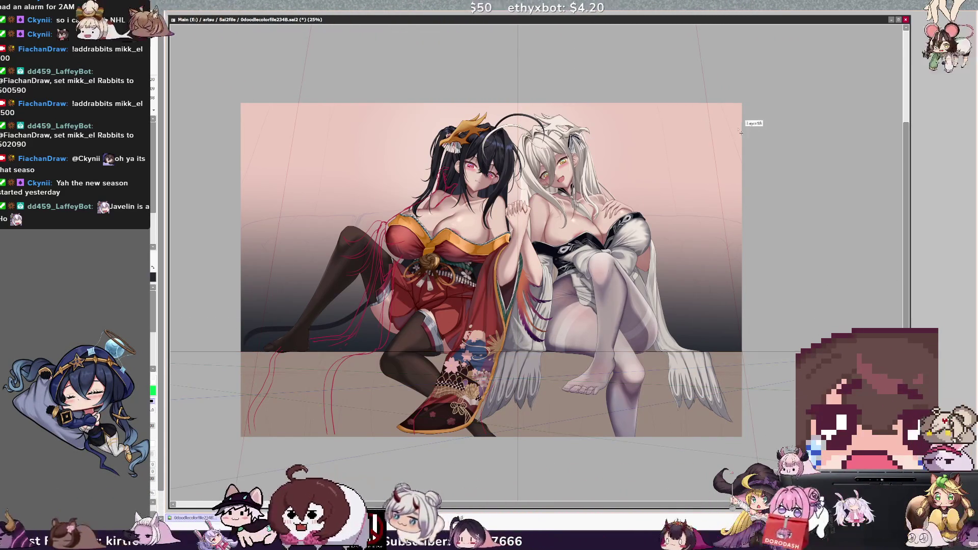
# Step: Raise the floor's lower vanishing point slightly in perspective ruler edit mode
pyautogui.press('ctrl')
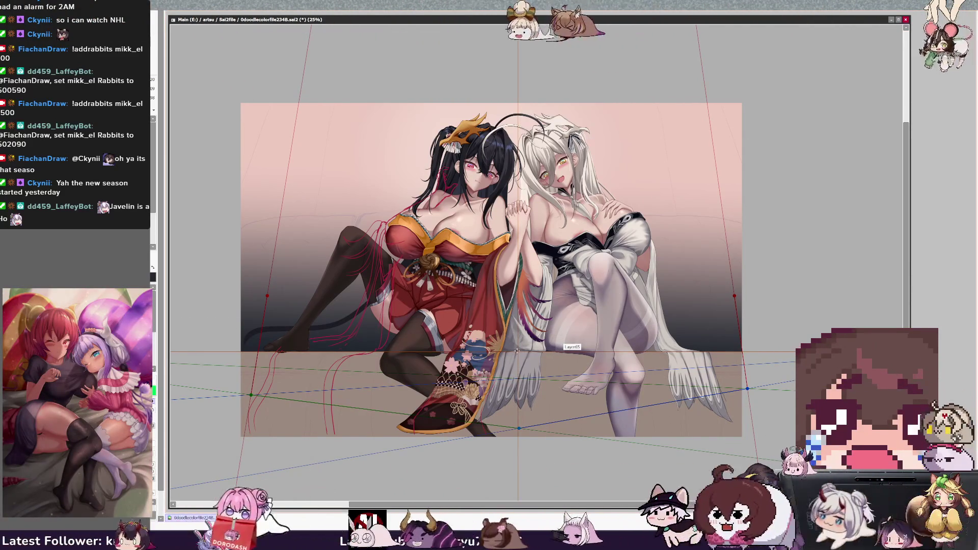
pyautogui.press('ctrl')
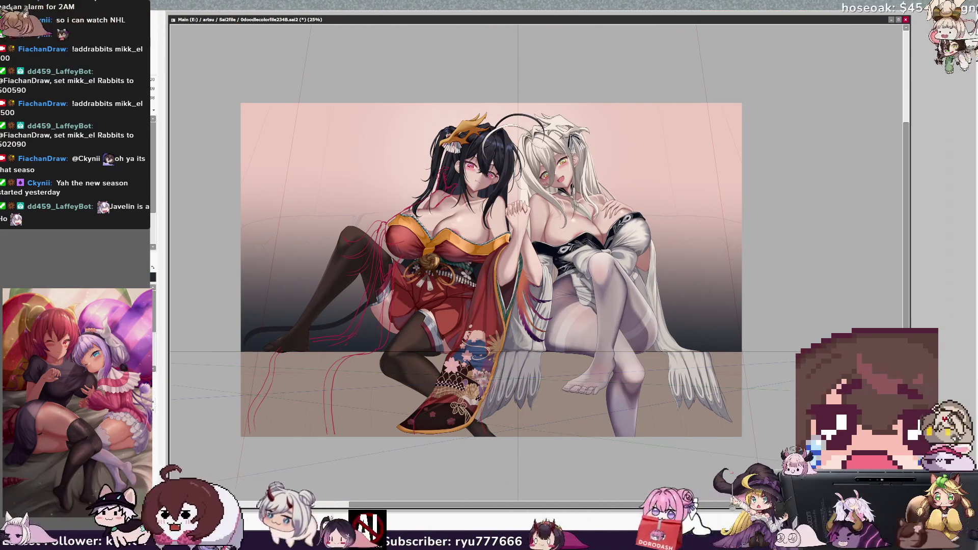
pyautogui.press('ctrl')
pyautogui.press('ctrl')
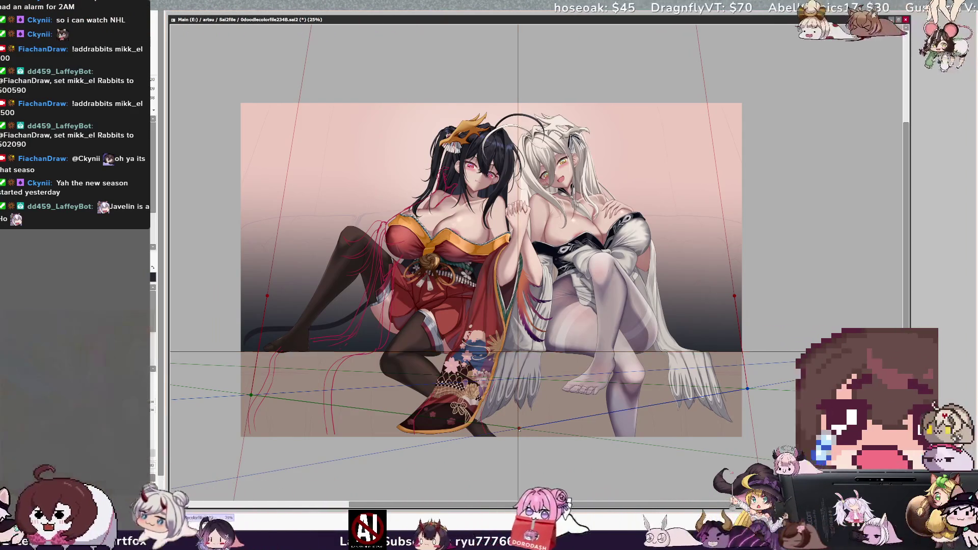
pyautogui.moveTo(518, 429); pyautogui.dragTo(518, 414)
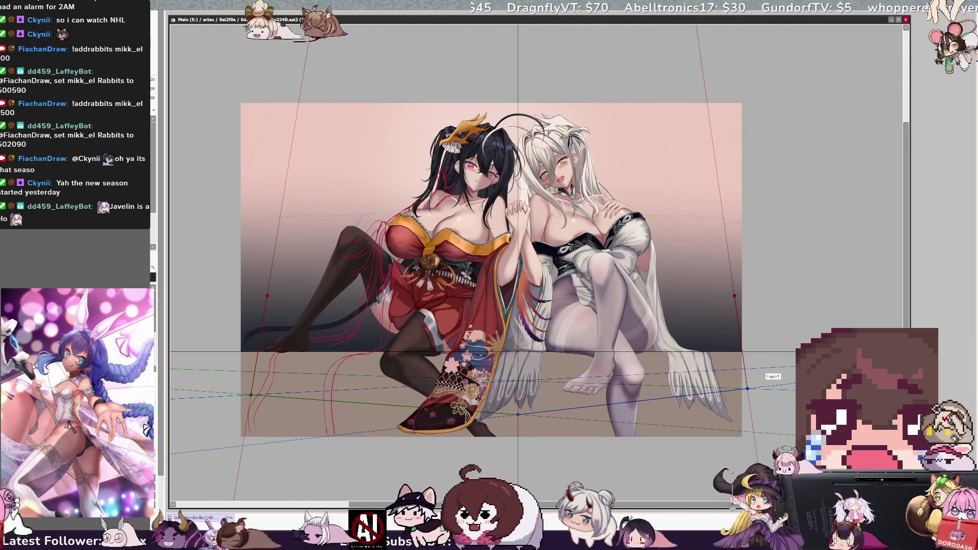
# Step: Tilt the left and right vertical guides further outward, shifting the grid slightly left
pyautogui.moveTo(750, 390); pyautogui.dragTo(760, 387)
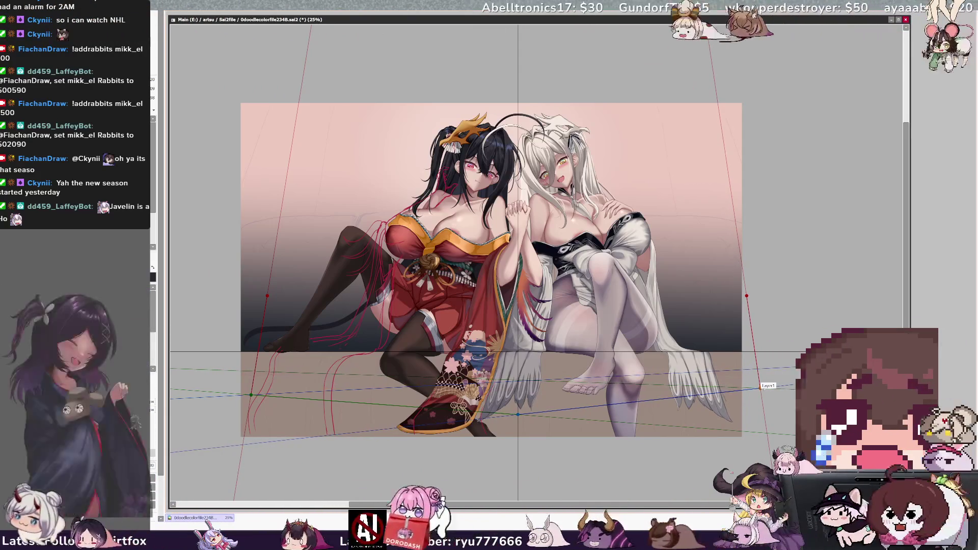
pyautogui.moveTo(250, 395); pyautogui.dragTo(234, 396)
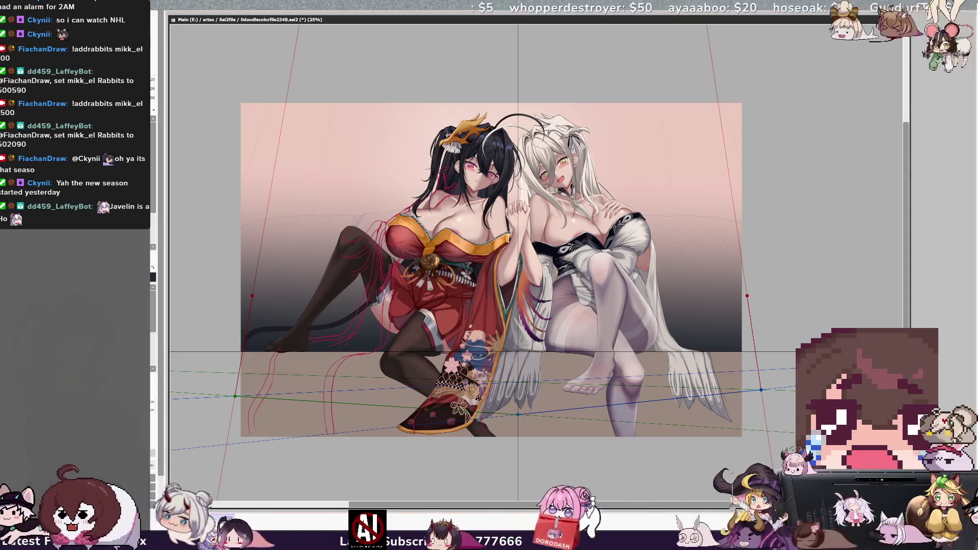
pyautogui.moveTo(519, 324); pyautogui.dragTo(517, 324)
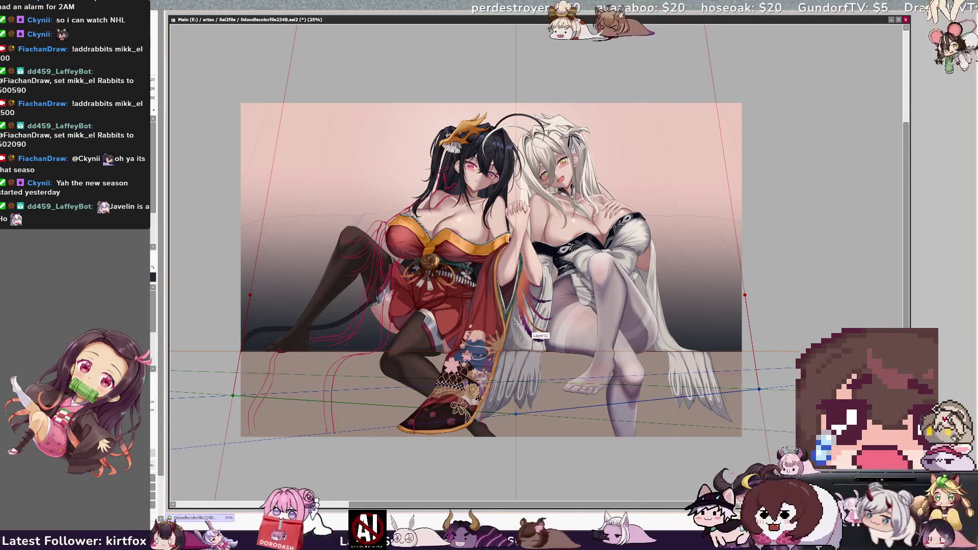
pyautogui.moveTo(760, 390); pyautogui.dragTo(779, 389)
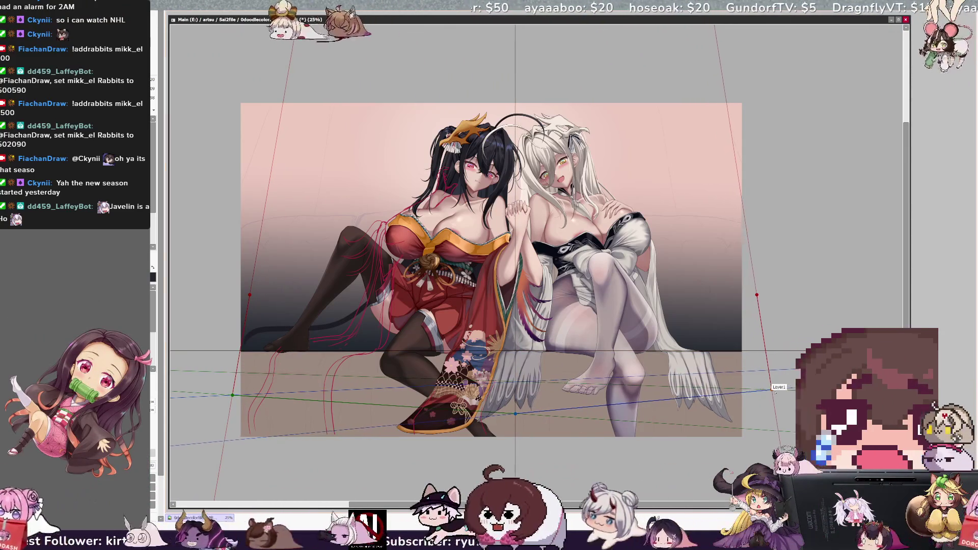
pyautogui.moveTo(767, 293); pyautogui.dragTo(770, 293)
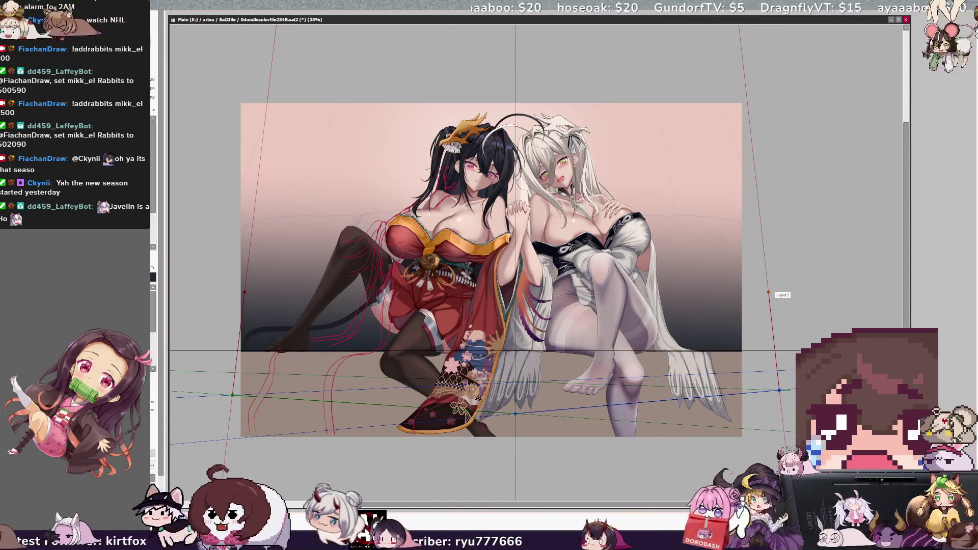
pyautogui.moveTo(233, 395); pyautogui.dragTo(202, 397)
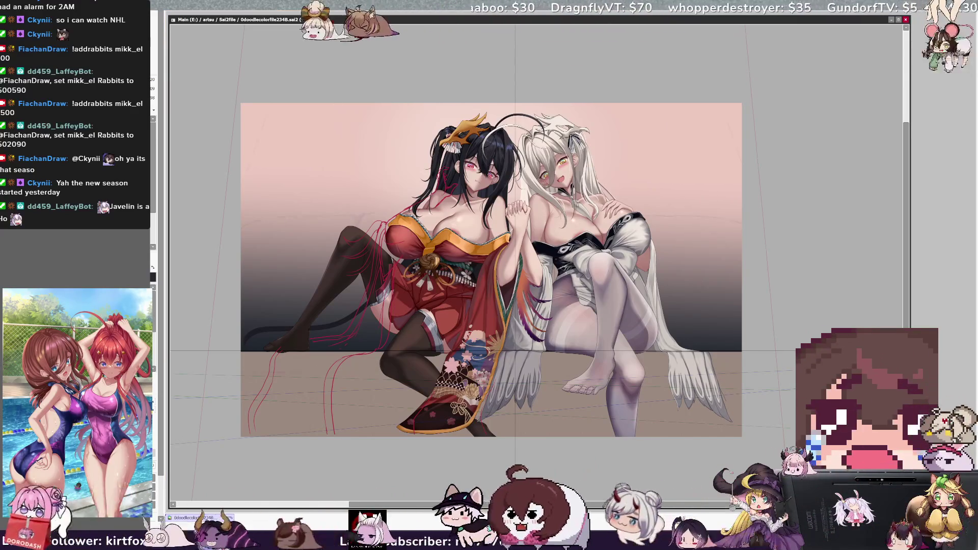
# Step: Hide and restore the beige floor fill, then pull the red vertical guides inward
pyautogui.hotkey('ctrl', 'z')
pyautogui.hotkey('ctrl', 'y')
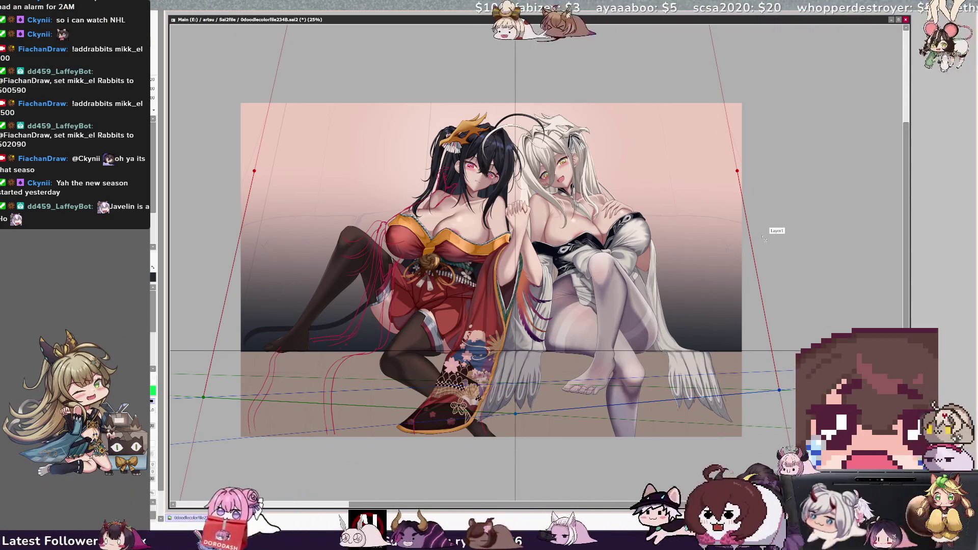
pyautogui.press('ctrl')
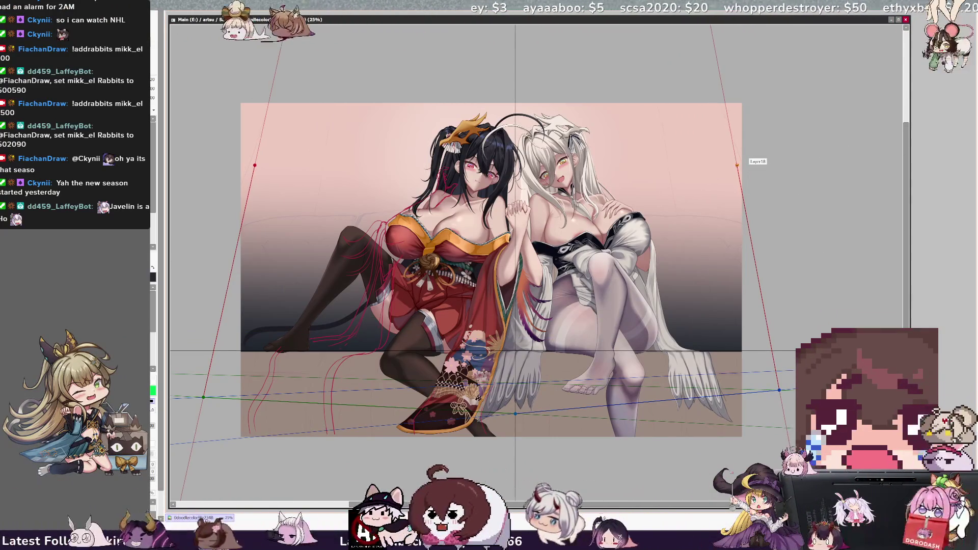
pyautogui.moveTo(256, 153); pyautogui.dragTo(262, 155)
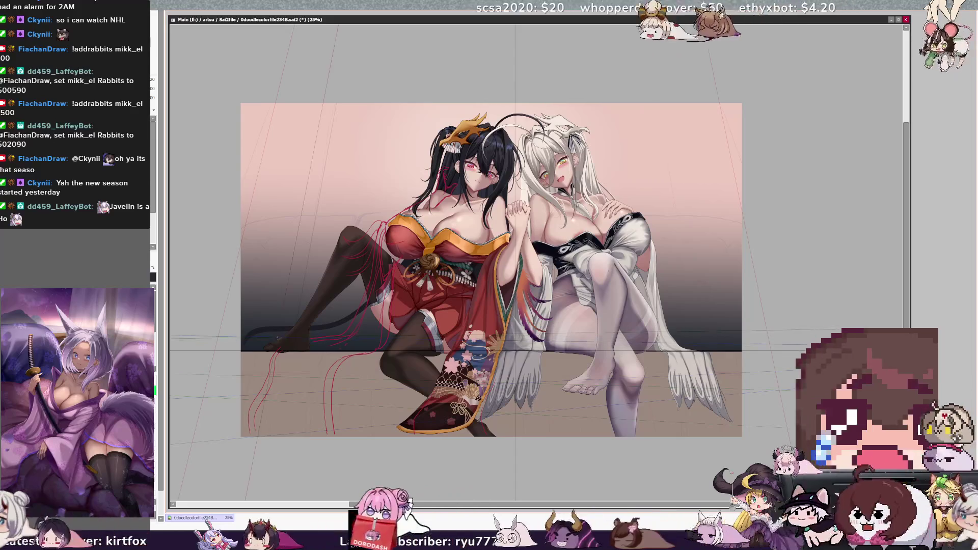
pyautogui.moveTo(729, 155); pyautogui.dragTo(727, 154)
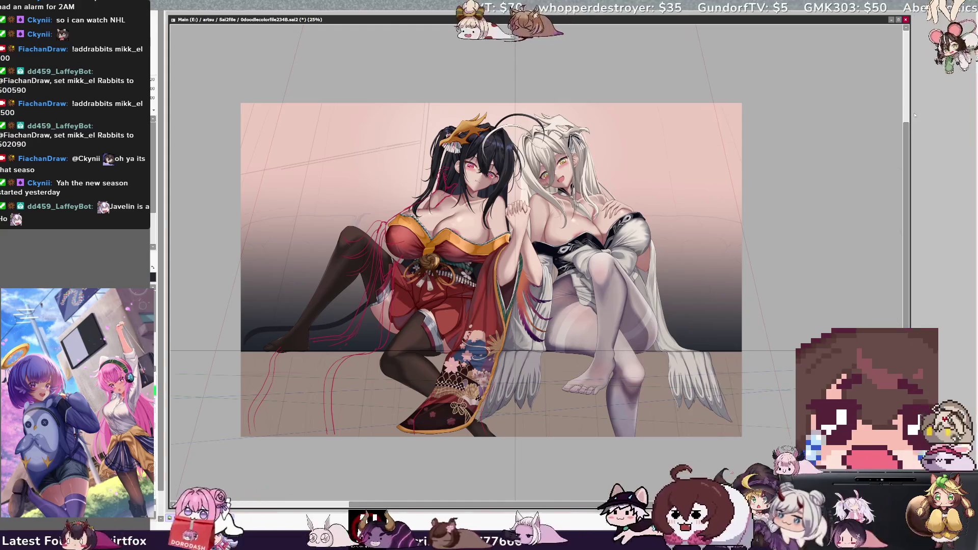
pyautogui.scroll(2, 491, 270)
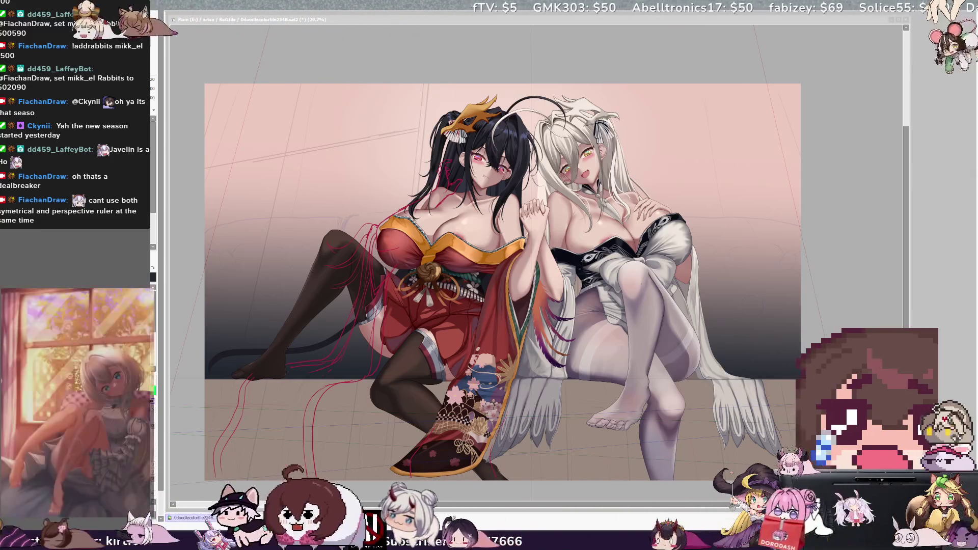
pyautogui.hotkey('alt', 'Tab')
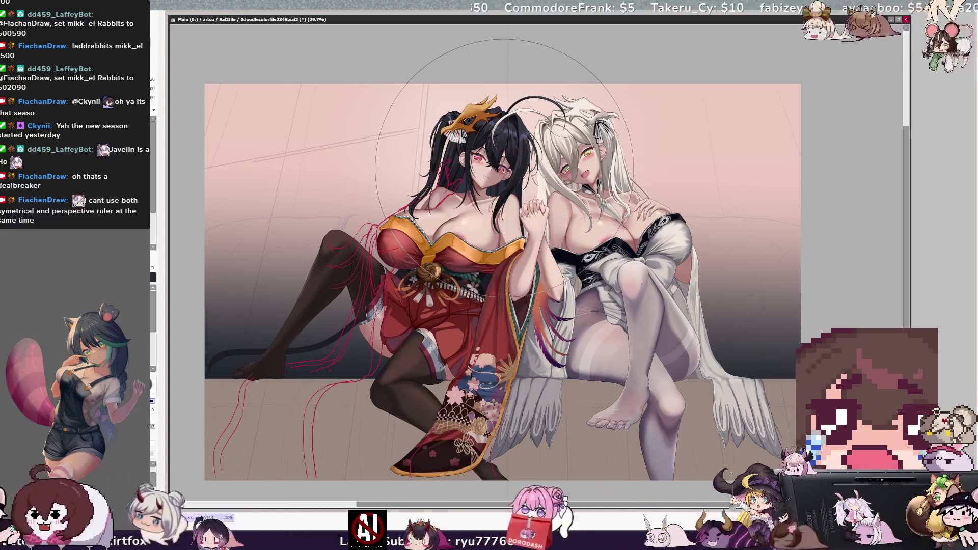
# Step: Enlarge the brush to a huge size and stamp a large dark disc behind the women
pyautogui.click(505, 168)
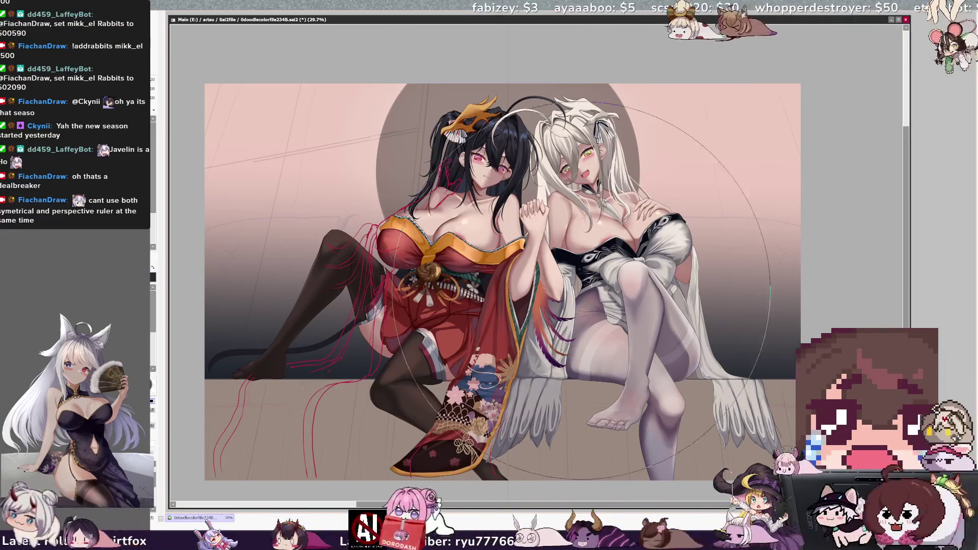
pyautogui.click(508, 200)
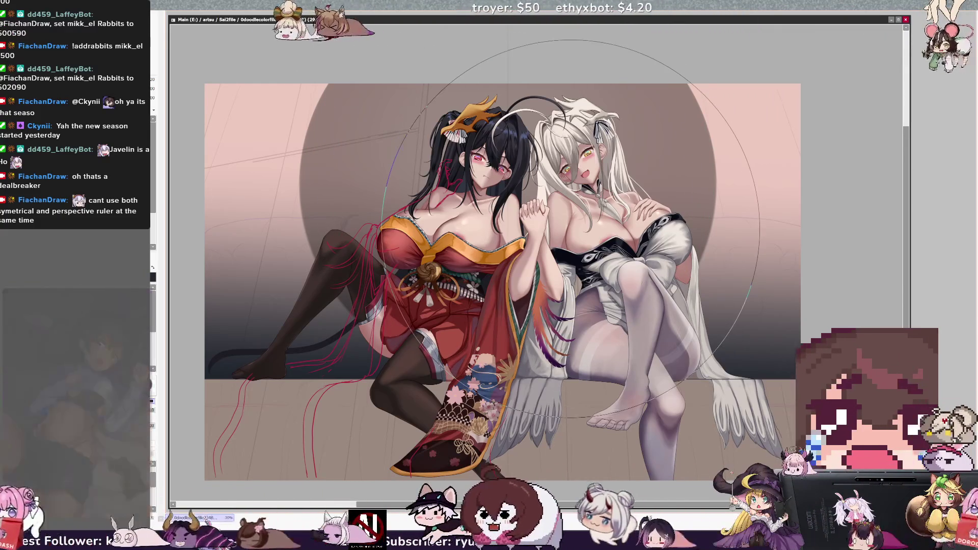
pyautogui.click(519, 186)
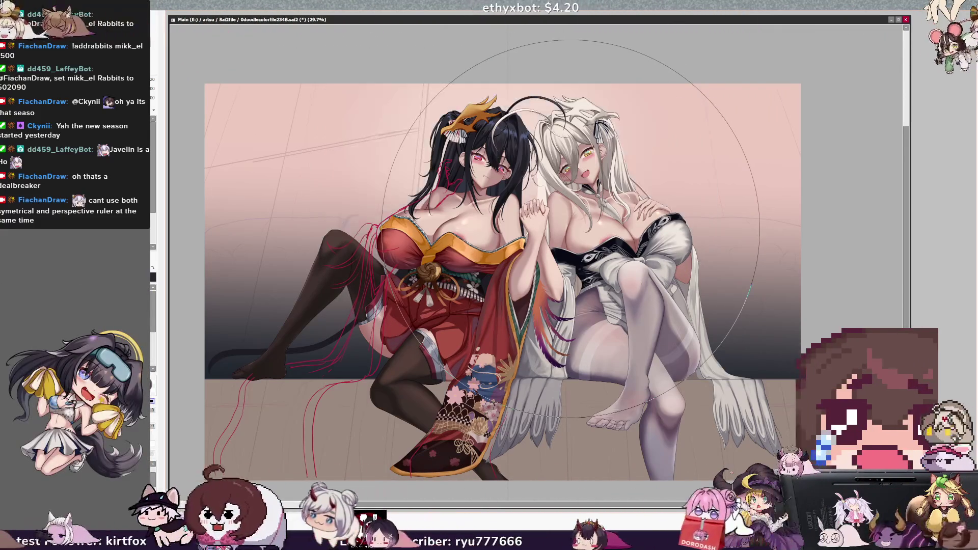
pyautogui.press('[')
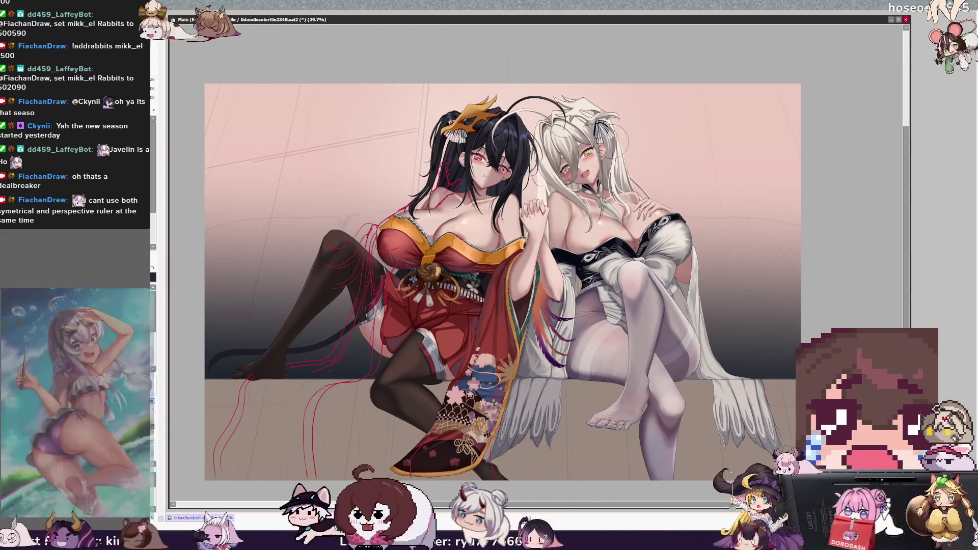
pyautogui.press(']')
pyautogui.press(']')
pyautogui.press(']')
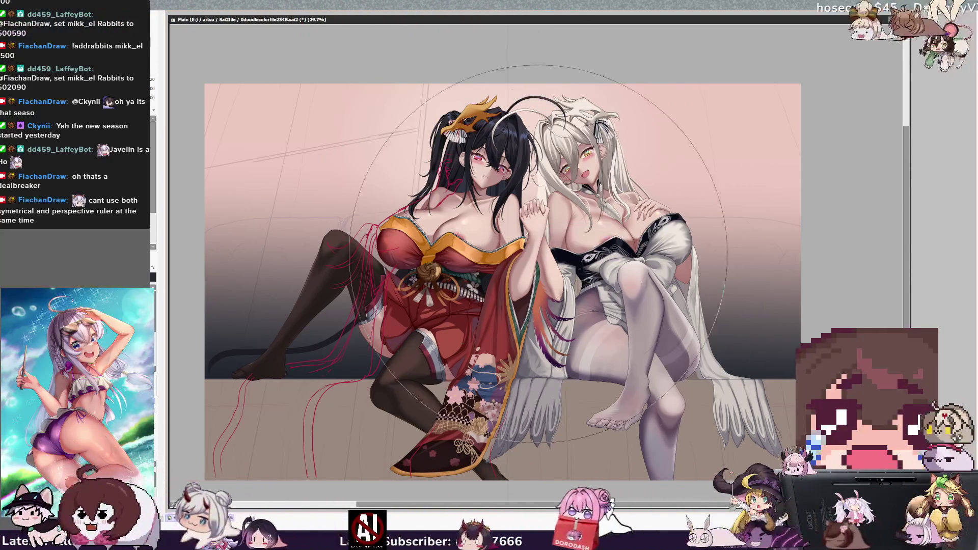
pyautogui.press(']')
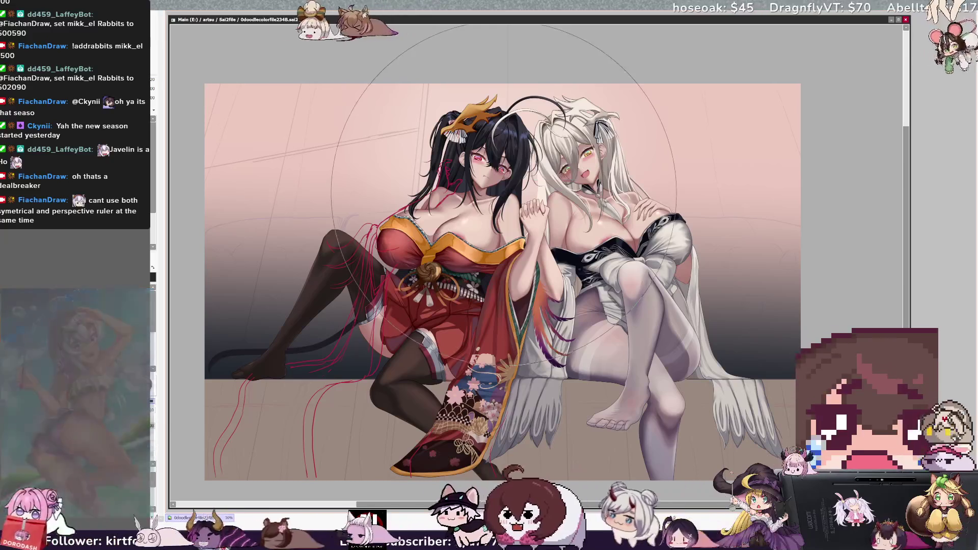
pyautogui.click(507, 191)
pyautogui.click(507, 191)
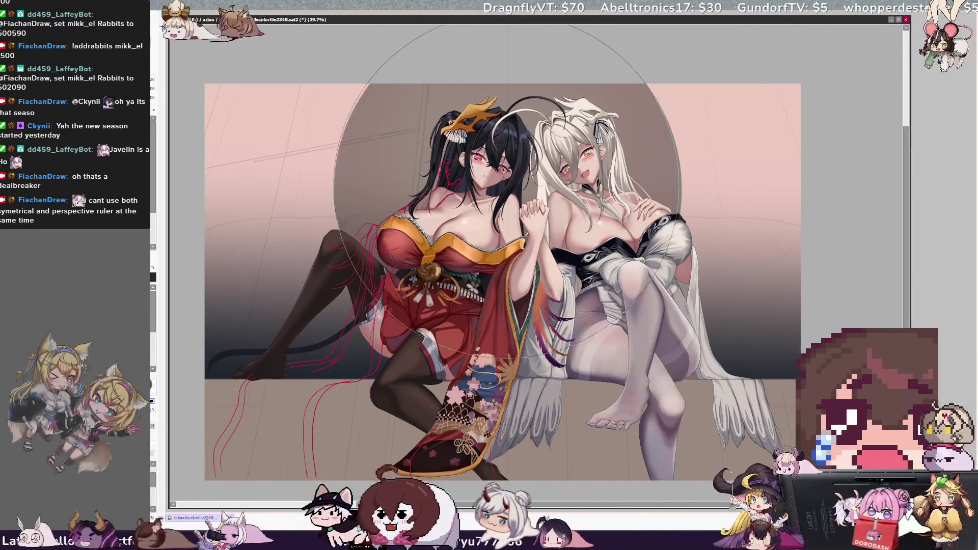
# Step: Undo the dab, pick Layer58 under the spot, and paint the circle there in solid black
pyautogui.press('ctrl')
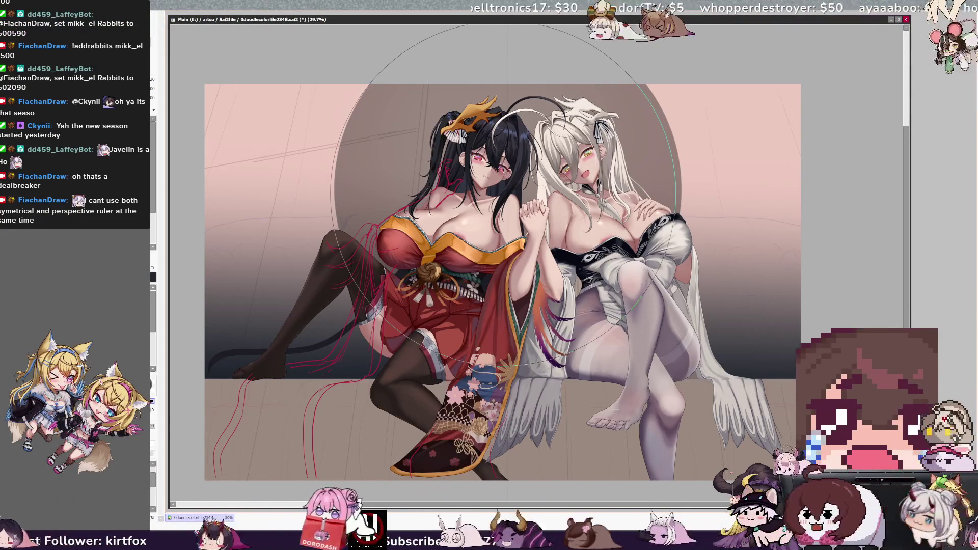
pyautogui.hotkey('ctrl', 'z')
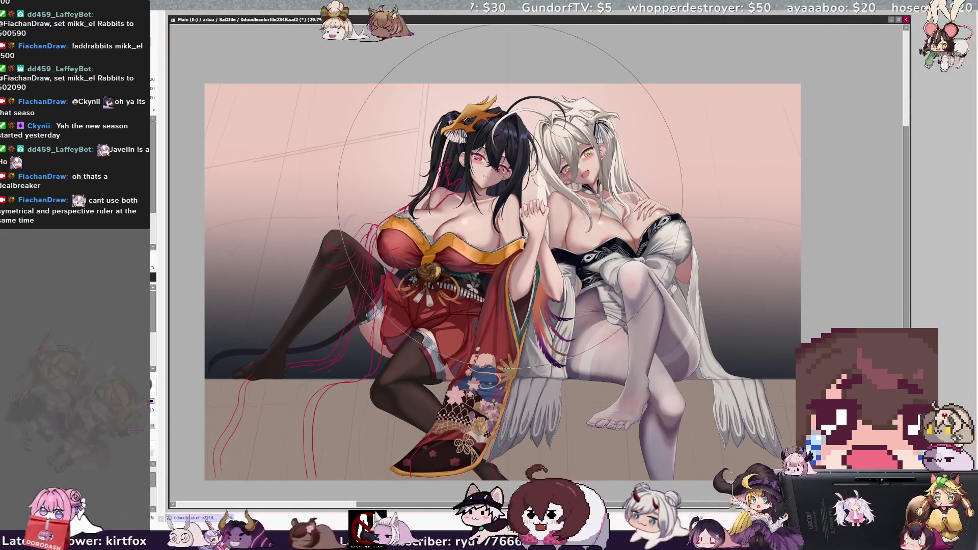
pyautogui.press('ctrl')
pyautogui.click(507, 173)
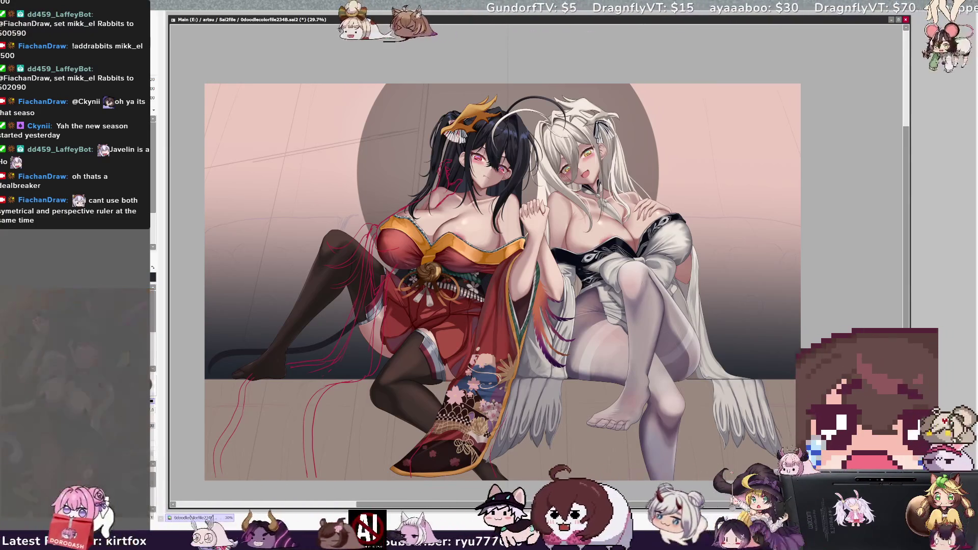
pyautogui.click(34, 342)
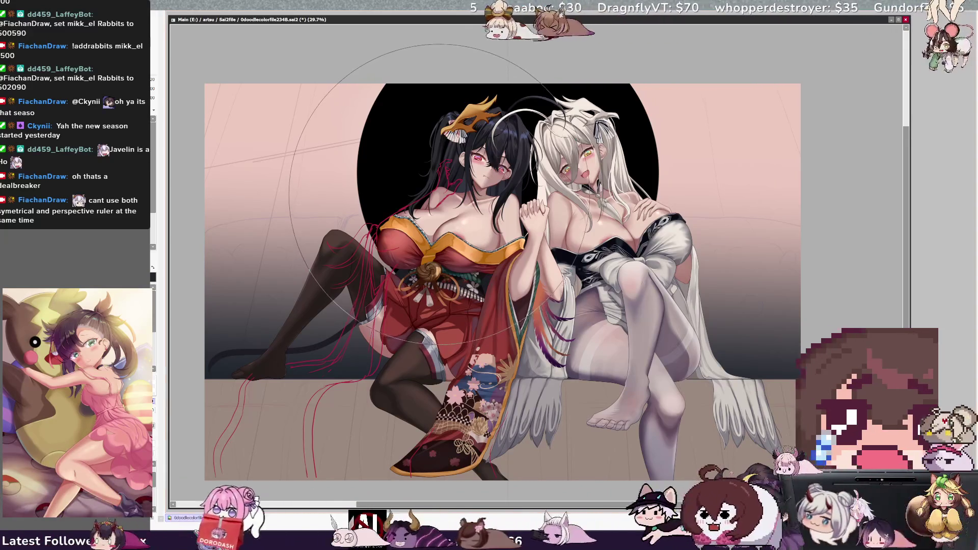
# Step: Set the brush to about 330, erase the disc's centre into a ring, and zoom to 50%
pyautogui.moveTo(509, 158)
pyautogui.mouseDown()
pyautogui.moveTo(407, 87)
pyautogui.moveTo(507, 171)
pyautogui.mouseUp()
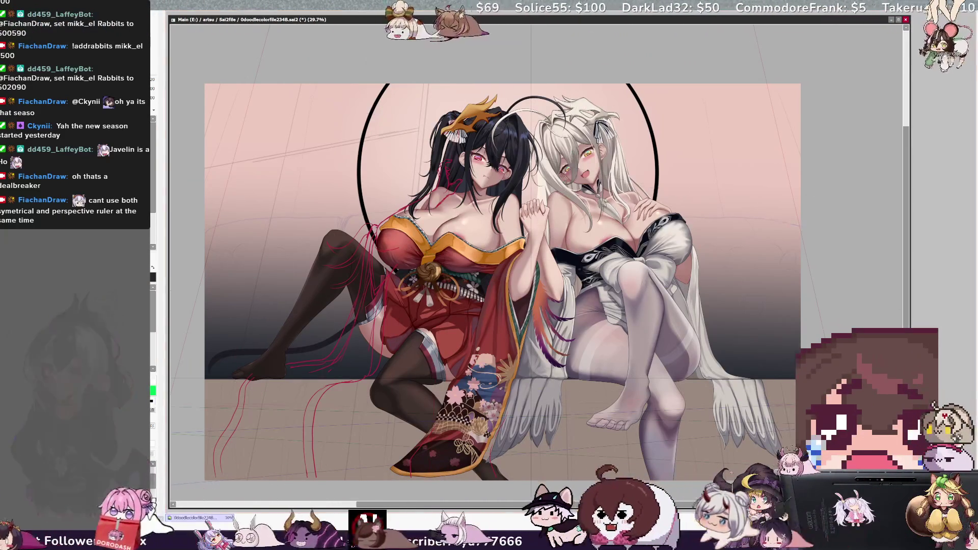
pyautogui.moveTo(334, 129); pyautogui.dragTo(345, 137)
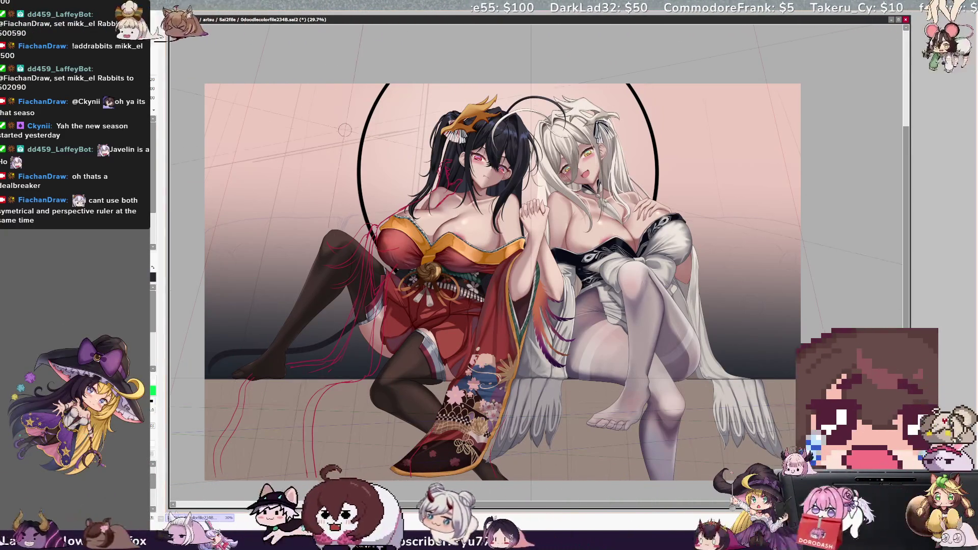
pyautogui.hotkey('ctrl', '+')
pyautogui.hotkey('ctrl', '+')
pyautogui.hotkey('ctrl', '+')
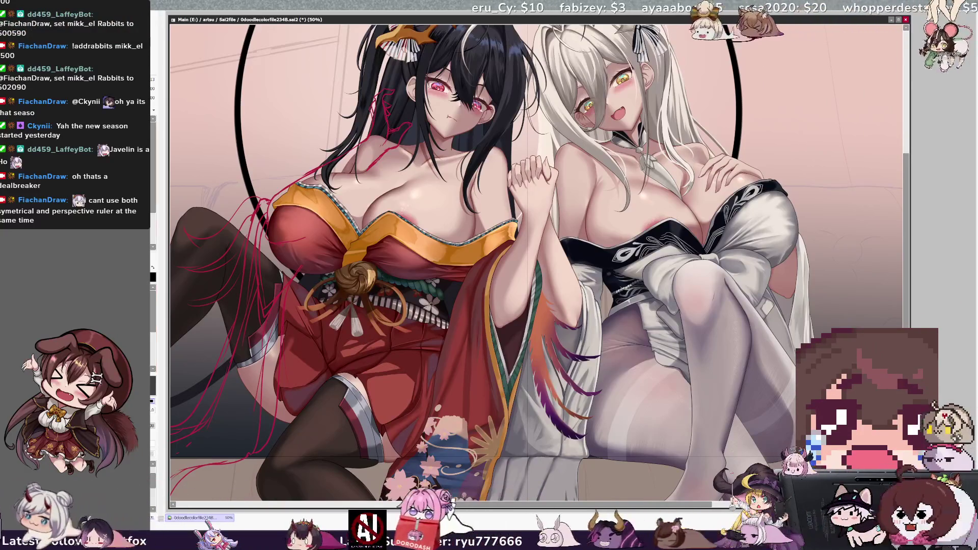
pyautogui.scroll(3, 535, 265)
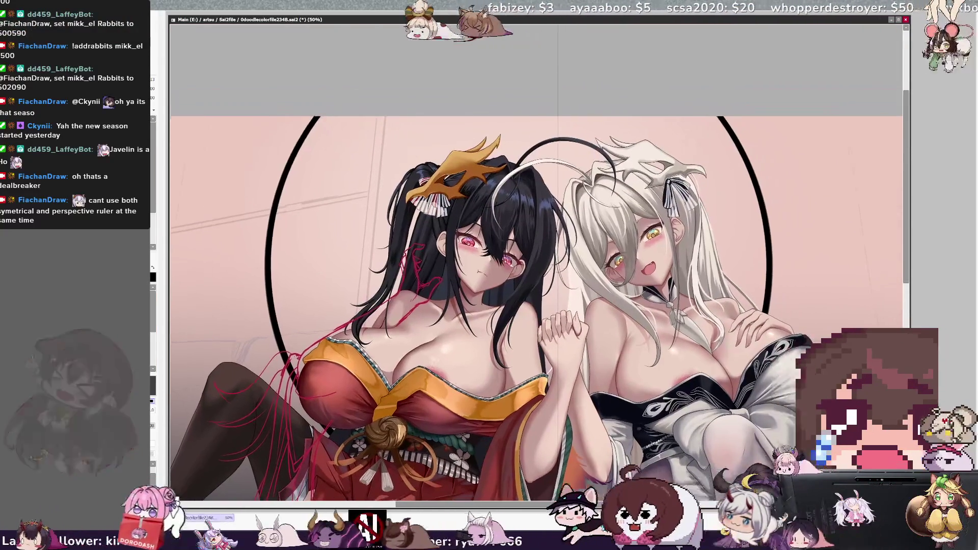
pyautogui.scroll(1, 383, 338)
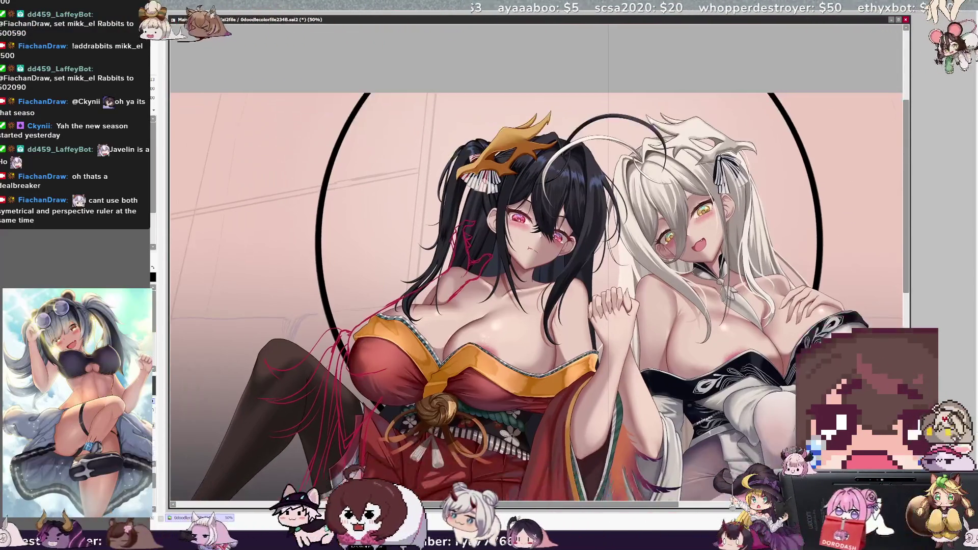
pyautogui.scroll(1, 383, 337)
pyautogui.press('[')
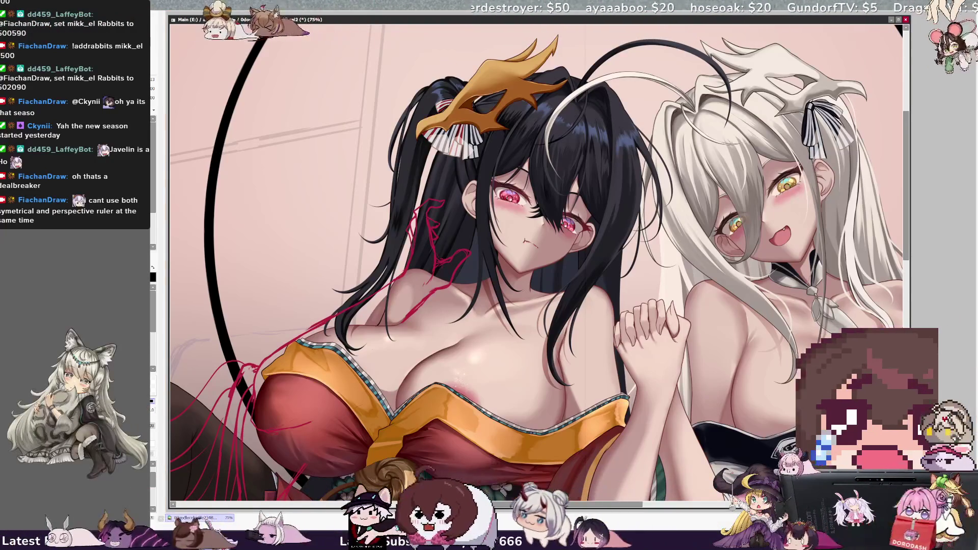
pyautogui.moveTo(525, 240); pyautogui.dragTo(565, 331)
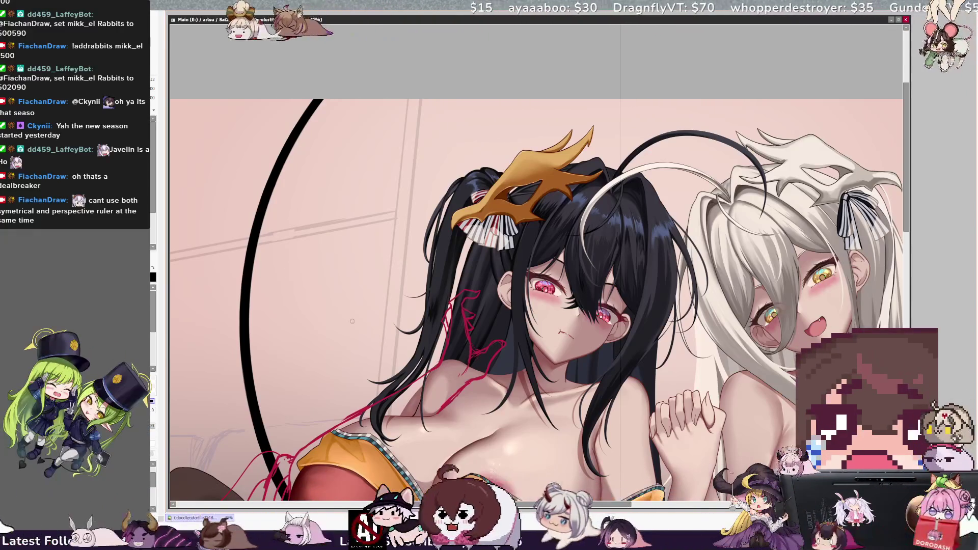
pyautogui.scroll(-3, 243, 57)
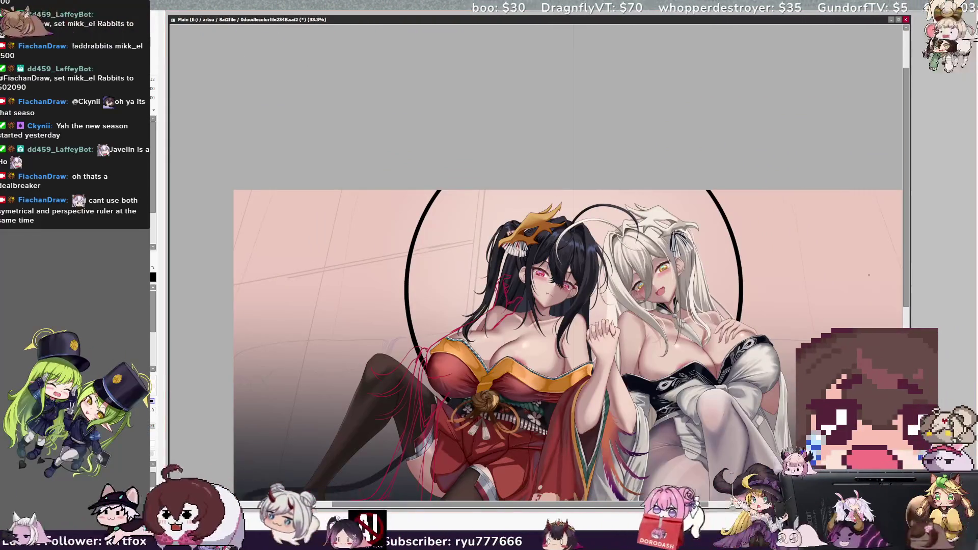
pyautogui.moveTo(906, 186); pyautogui.dragTo(906, 229)
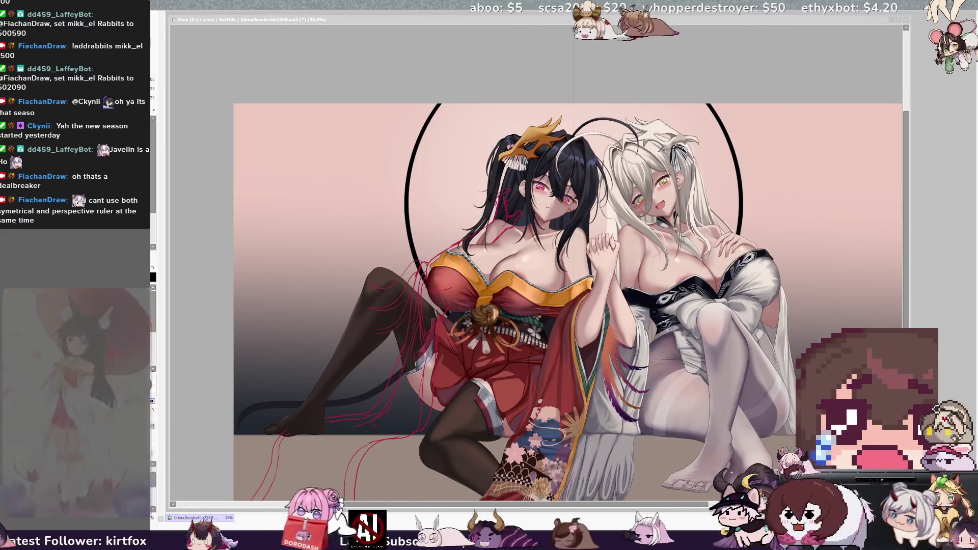
pyautogui.hotkey('alt', 'Tab')
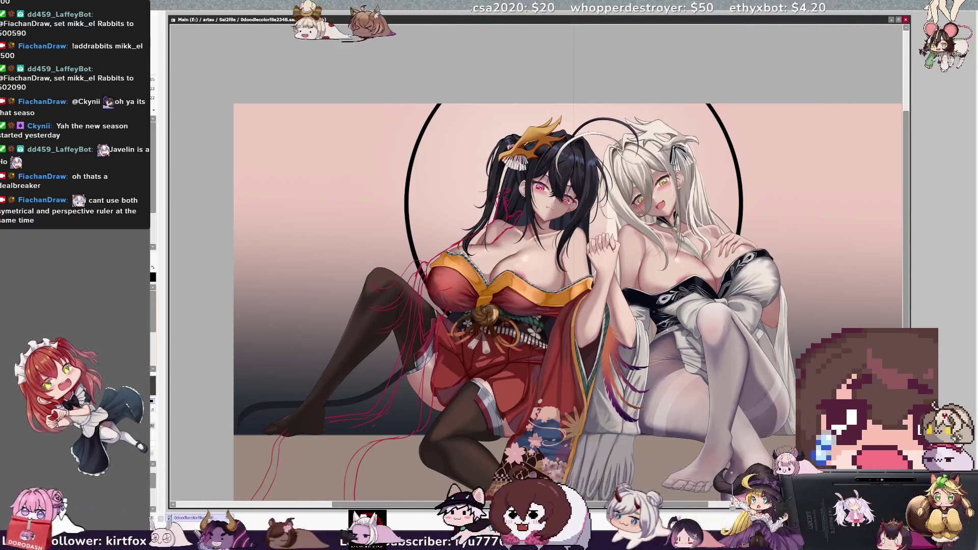
pyautogui.moveTo(574, 104); pyautogui.dragTo(574, 134)
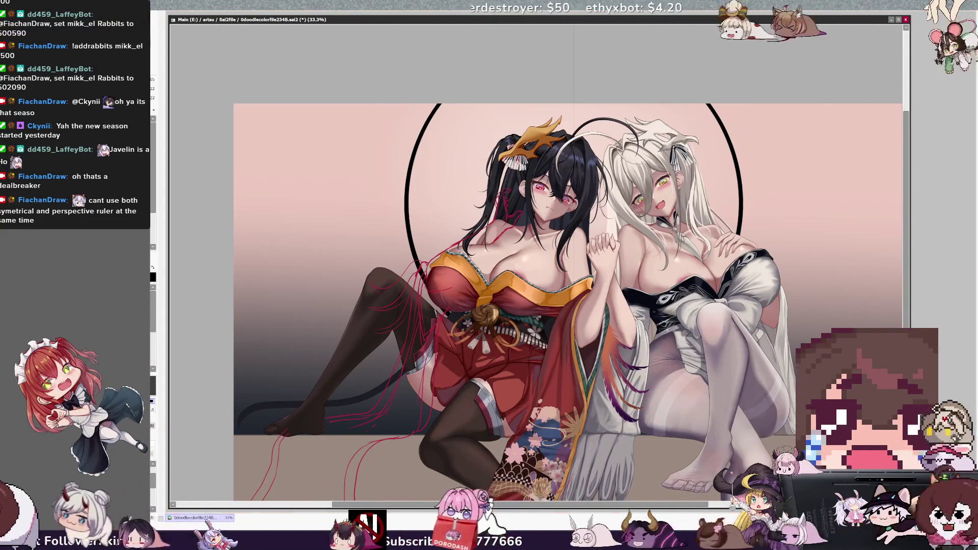
# Step: Draw a short vertical line marking the canvas's horizontal centre at the top edge
pyautogui.moveTo(574, 83)
pyautogui.mouseDown()
pyautogui.moveTo(574, 499)
pyautogui.moveTo(574, 122)
pyautogui.mouseUp()
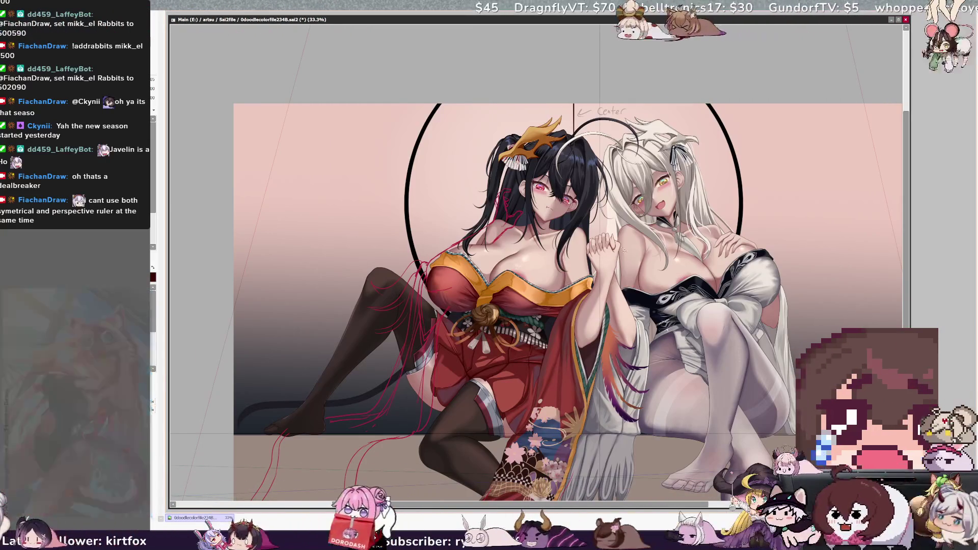
pyautogui.press('ctrl')
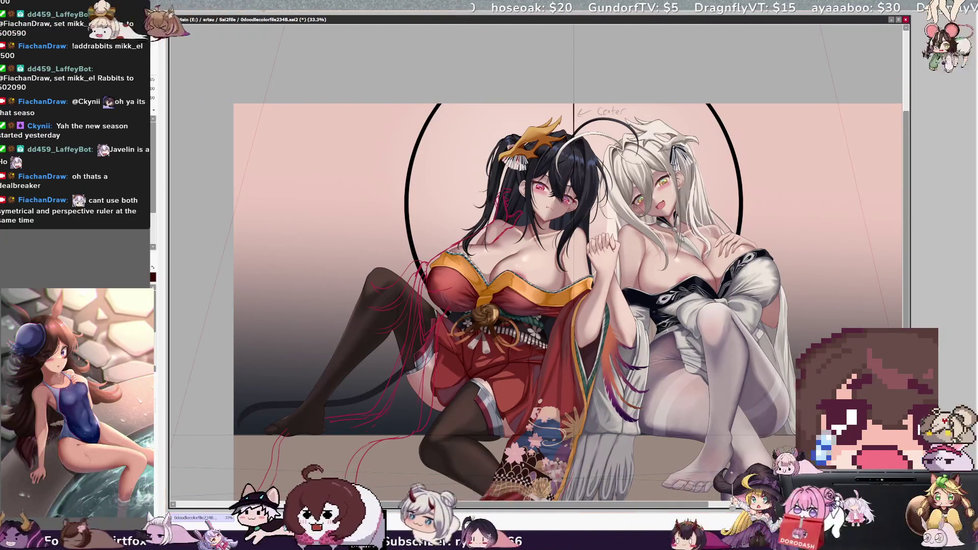
# Step: Zoom out, mirror the view to check the composition, flip back, and re-angle the vanishing lines
pyautogui.press('-')
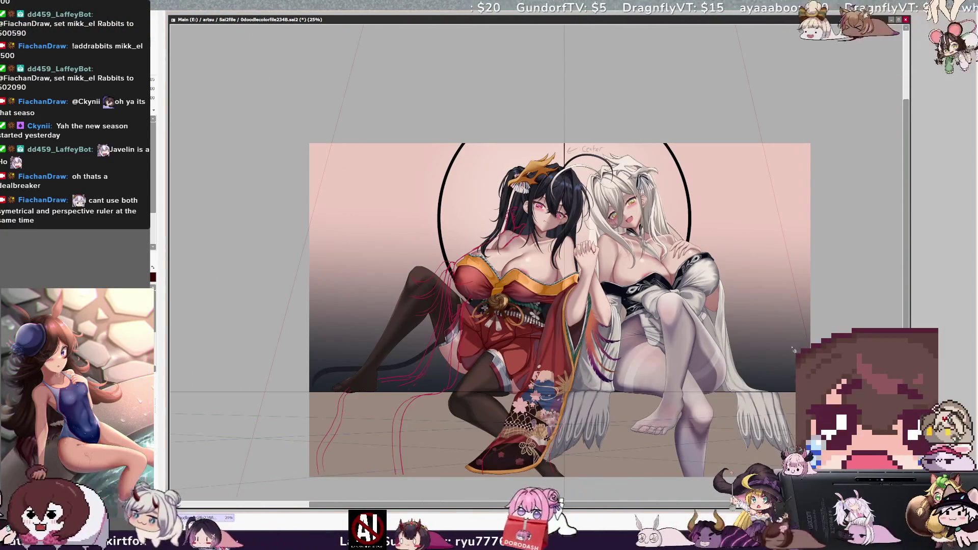
pyautogui.scroll(1, 658, 395)
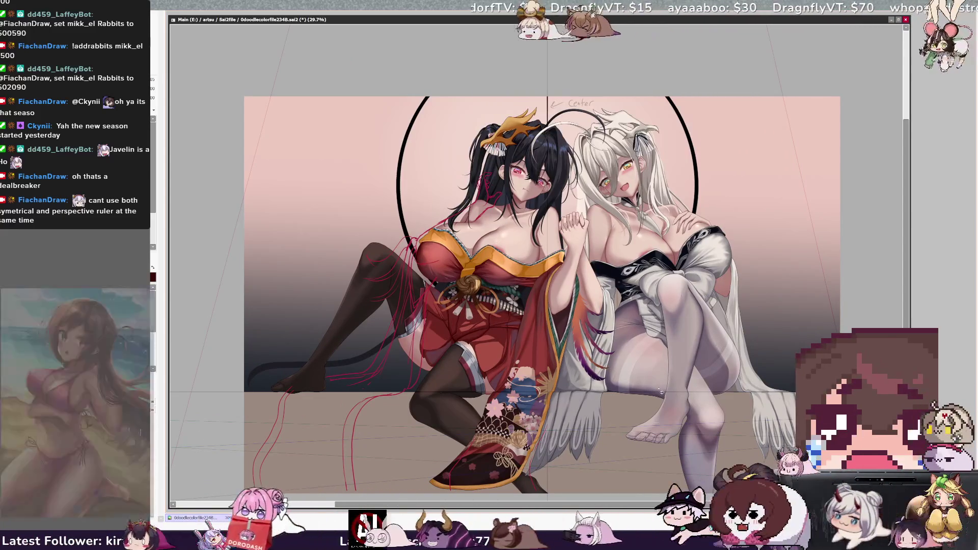
pyautogui.press('h')
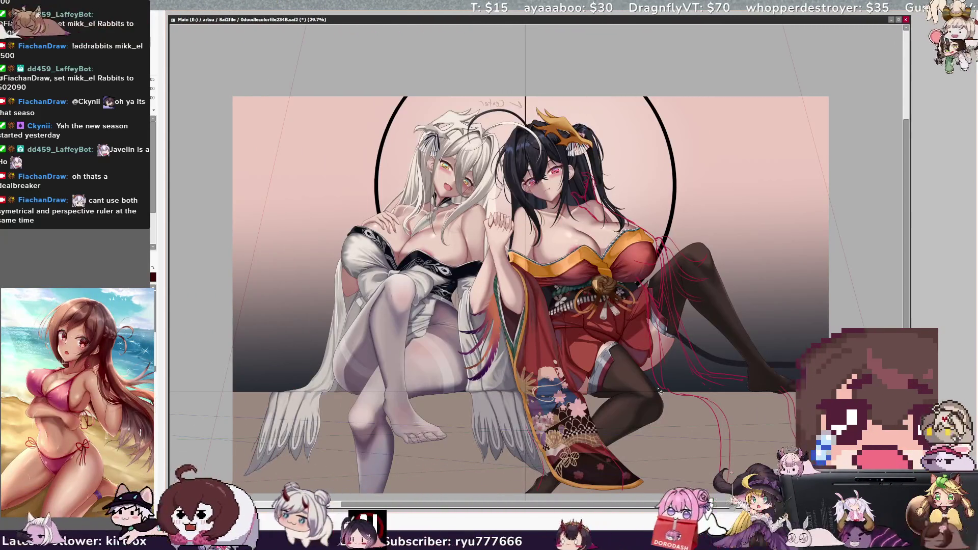
pyautogui.scroll(-1, 543, 262)
pyautogui.press('h')
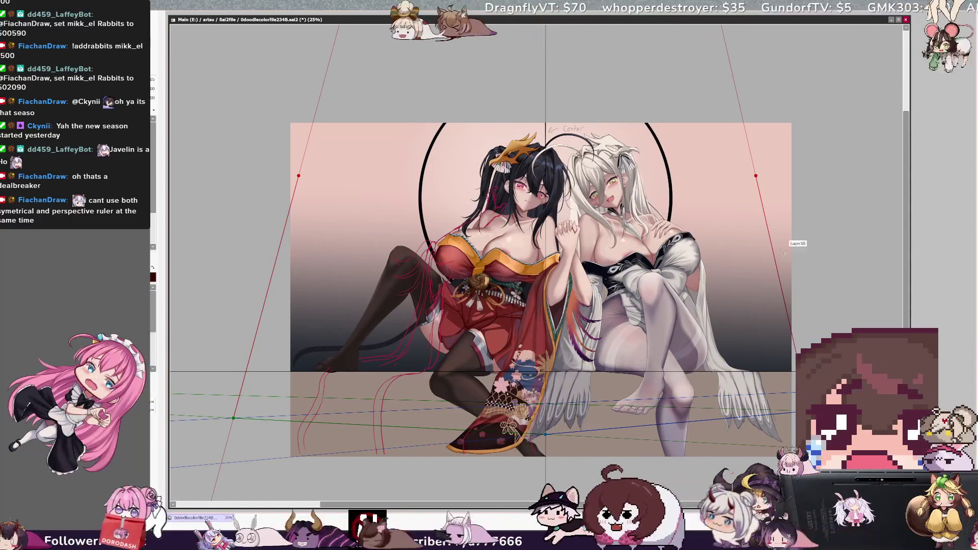
pyautogui.moveTo(756, 176); pyautogui.dragTo(768, 173)
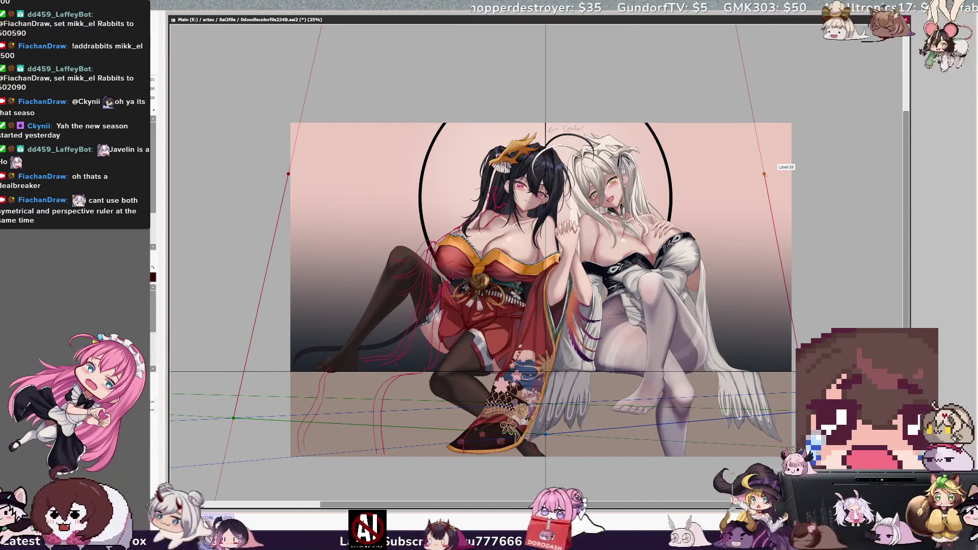
# Step: Push the right vanishing point outward in three nudges and fine-tune the guide lines
pyautogui.press('b')
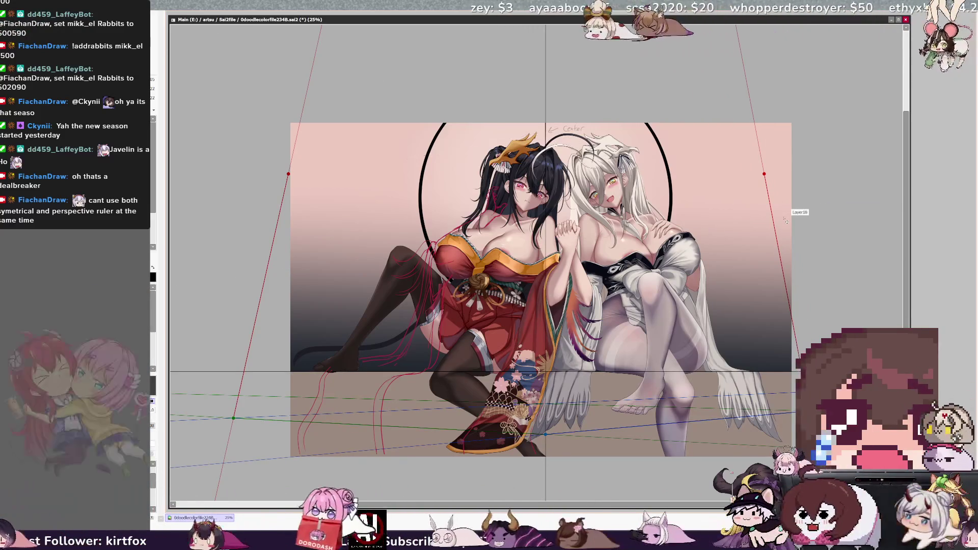
pyautogui.press('ctrl')
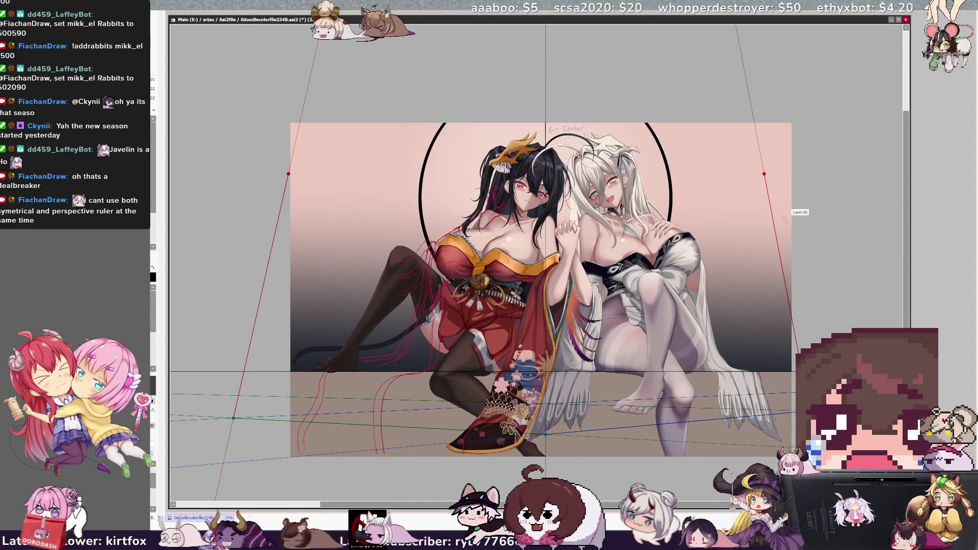
pyautogui.moveTo(764, 174); pyautogui.dragTo(794, 173)
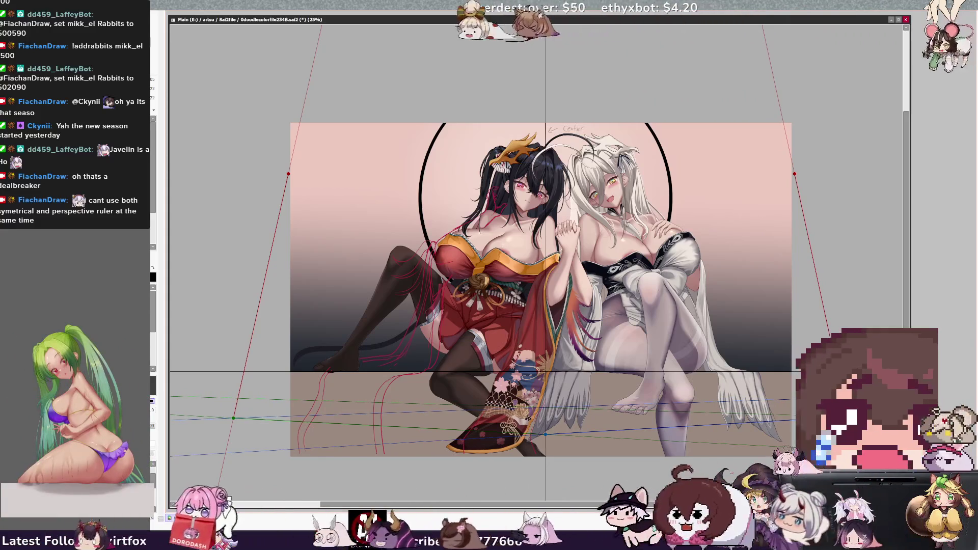
pyautogui.moveTo(795, 173); pyautogui.dragTo(800, 174)
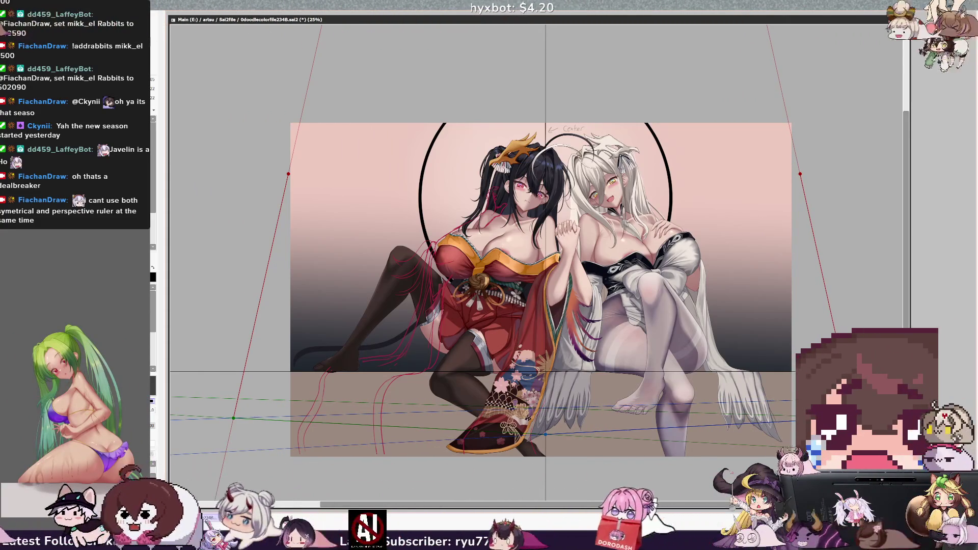
pyautogui.moveTo(800, 174); pyautogui.dragTo(811, 171)
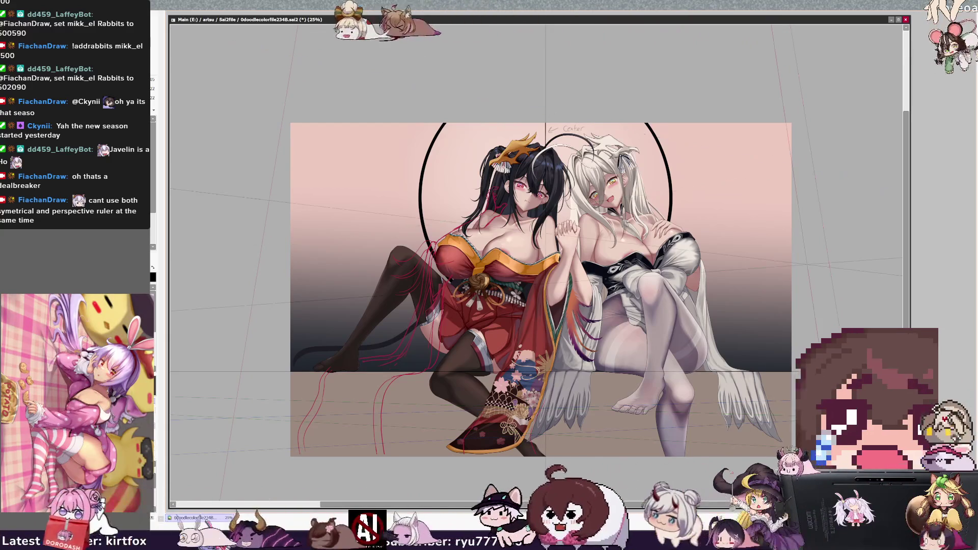
pyautogui.moveTo(807, 263); pyautogui.dragTo(805, 266)
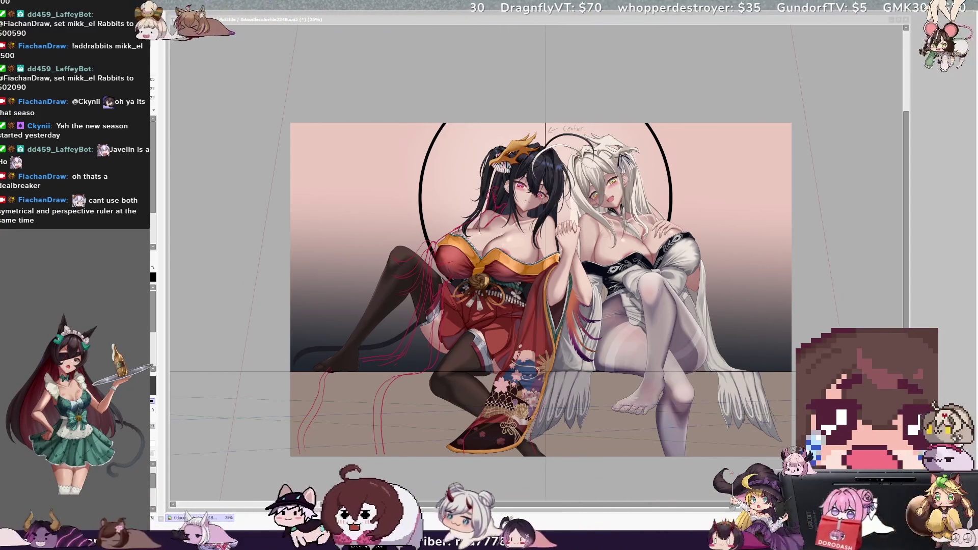
# Step: Enable the additional perspective guides across the back wall and leave ruler edit mode
pyautogui.hotkey('alt', 'Tab')
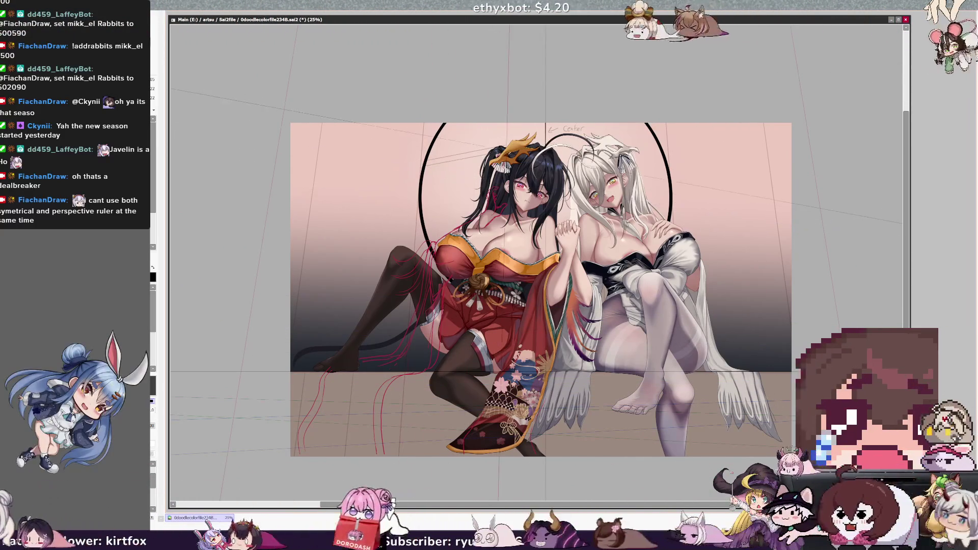
pyautogui.press('ctrl')
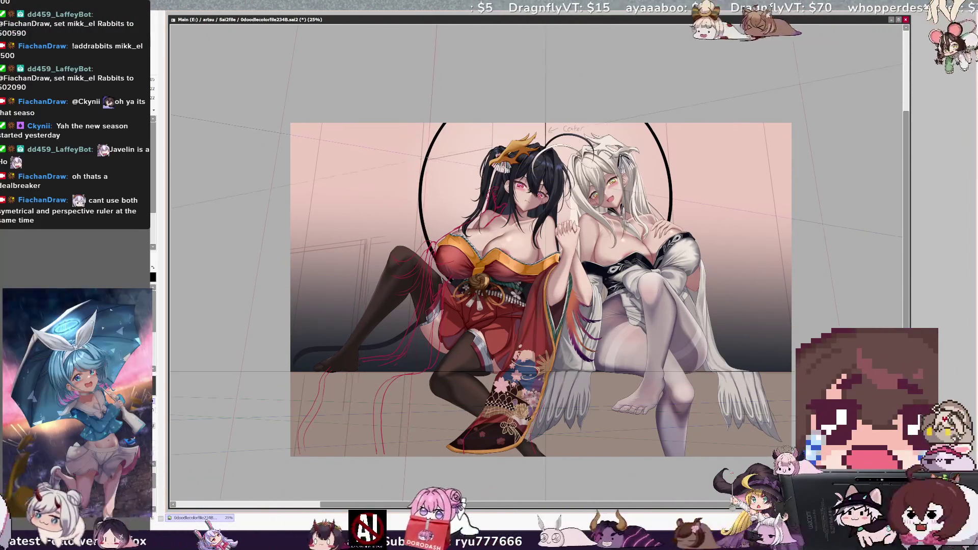
# Step: Re-angle the perspective guides slightly and pan the canvas along the back wall
pyautogui.press('n')
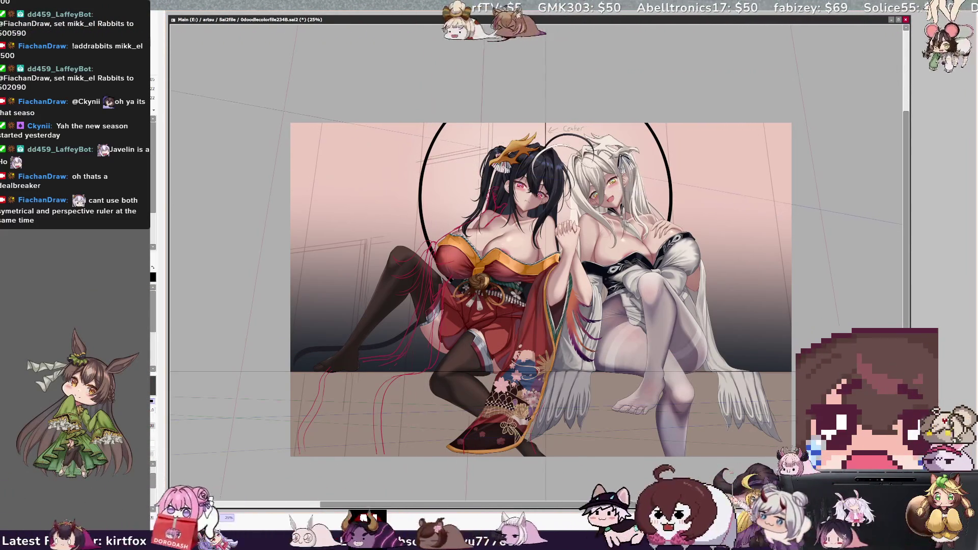
pyautogui.press('ctrl')
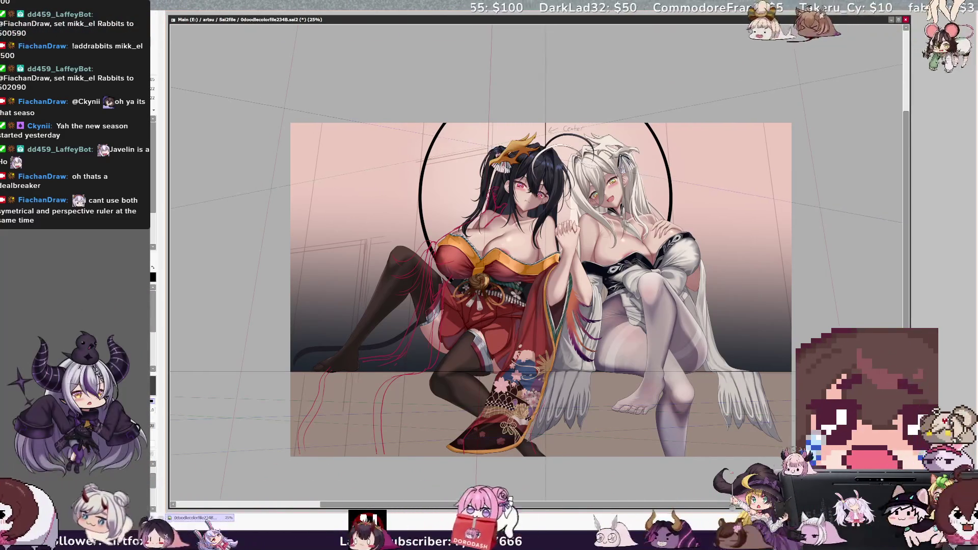
pyautogui.moveTo(417, 163); pyautogui.dragTo(424, 151)
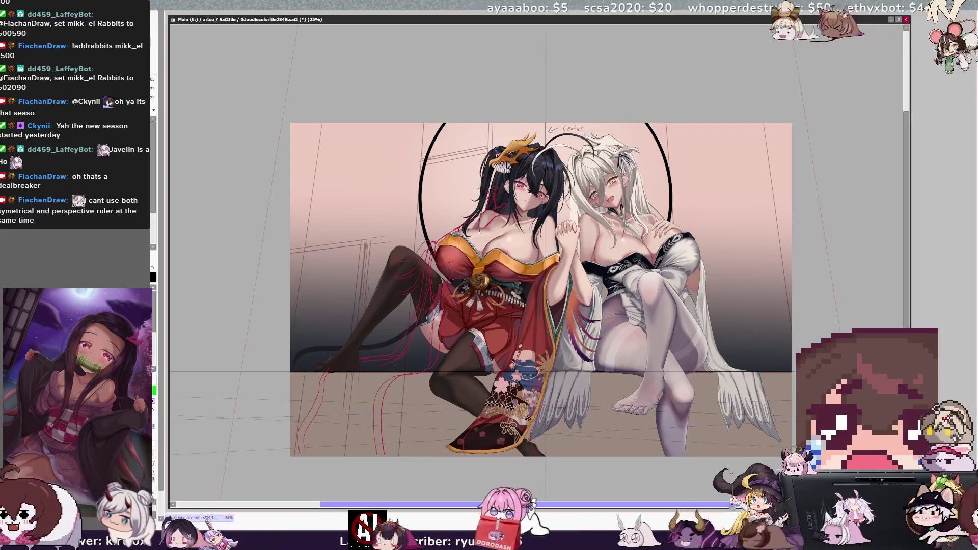
pyautogui.moveTo(582, 508); pyautogui.dragTo(610, 506)
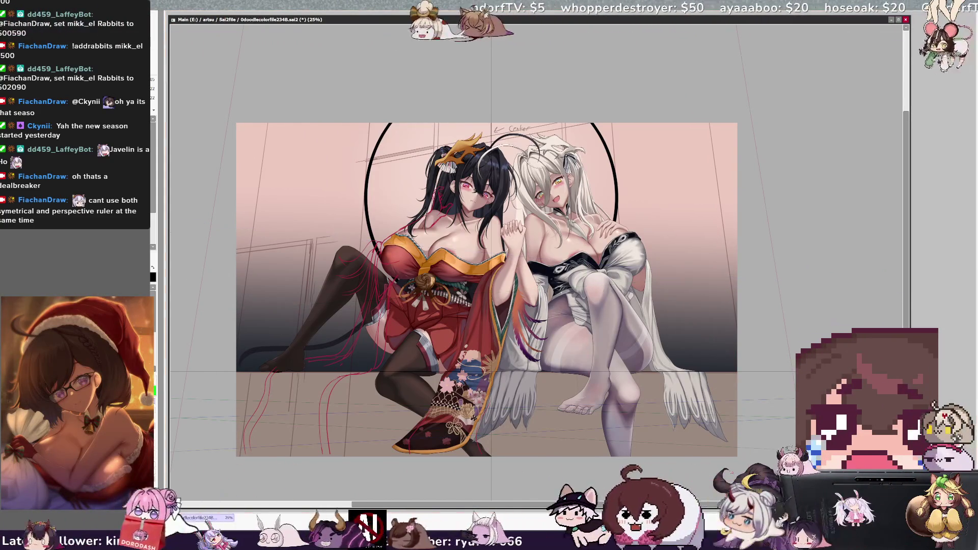
# Step: Widen both perspective vanishing points slightly from the right handle, then zoom out to 16.6%
pyautogui.press('ctrl')
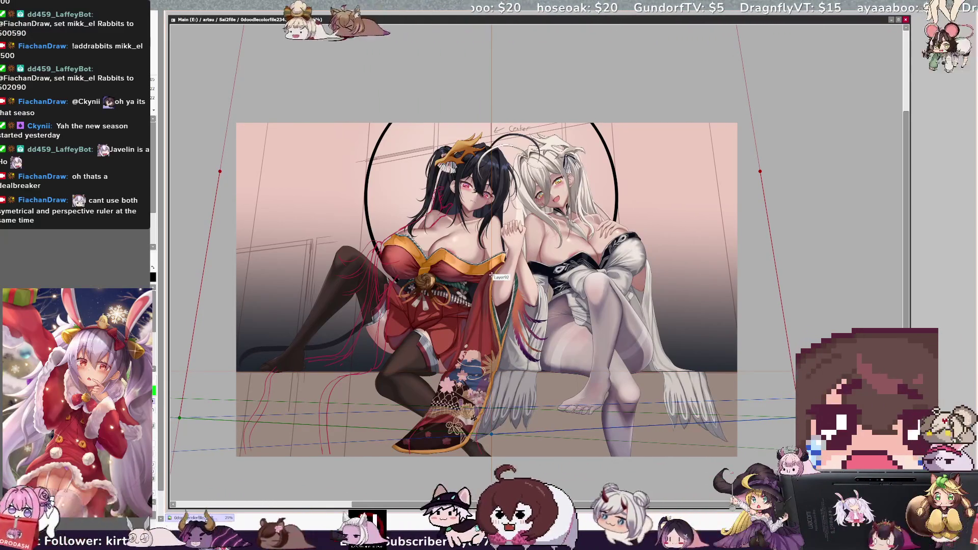
pyautogui.moveTo(760, 172); pyautogui.dragTo(768, 168)
pyautogui.press('ctrl')
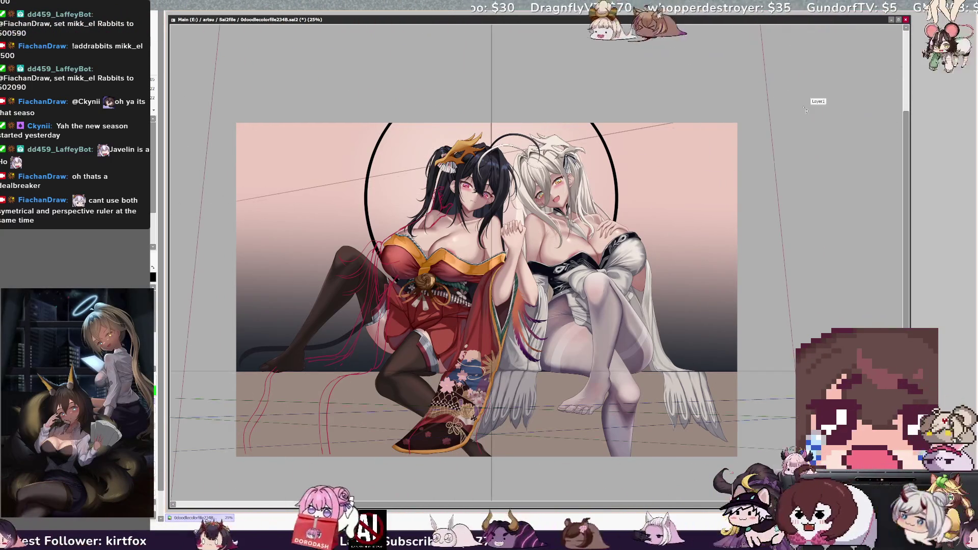
pyautogui.press('-')
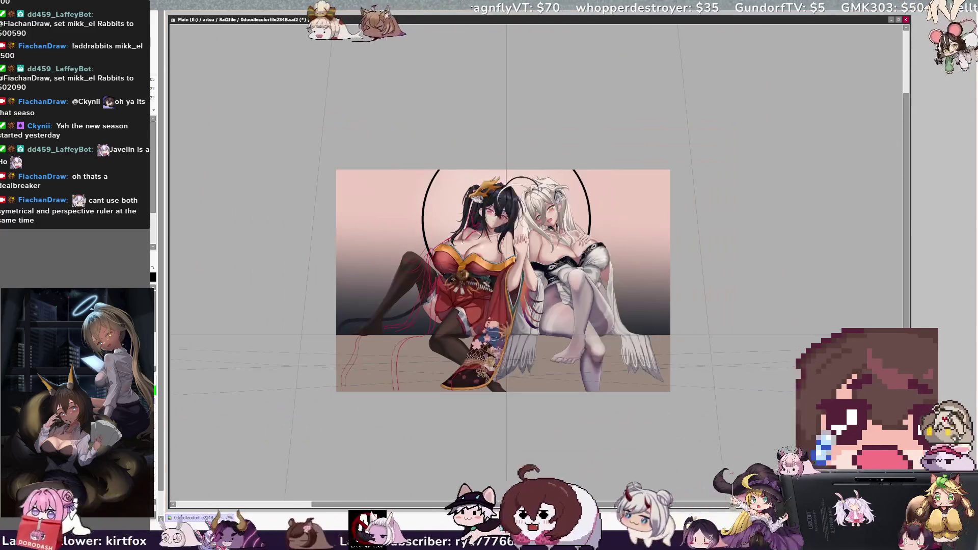
pyautogui.press('ctrl')
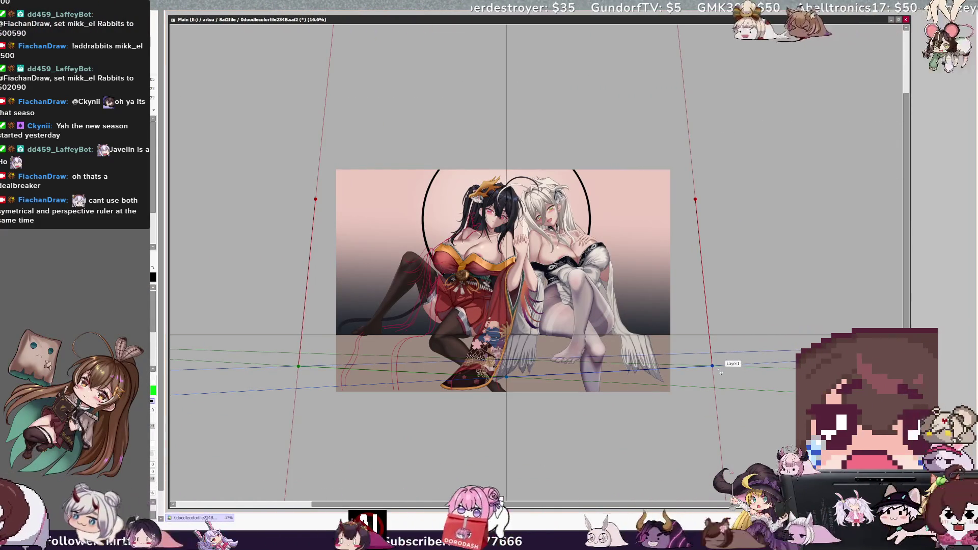
# Step: Shift the right vertical perspective line outward and the left one further left, then zoom to 25%
pyautogui.moveTo(719, 365); pyautogui.dragTo(751, 364)
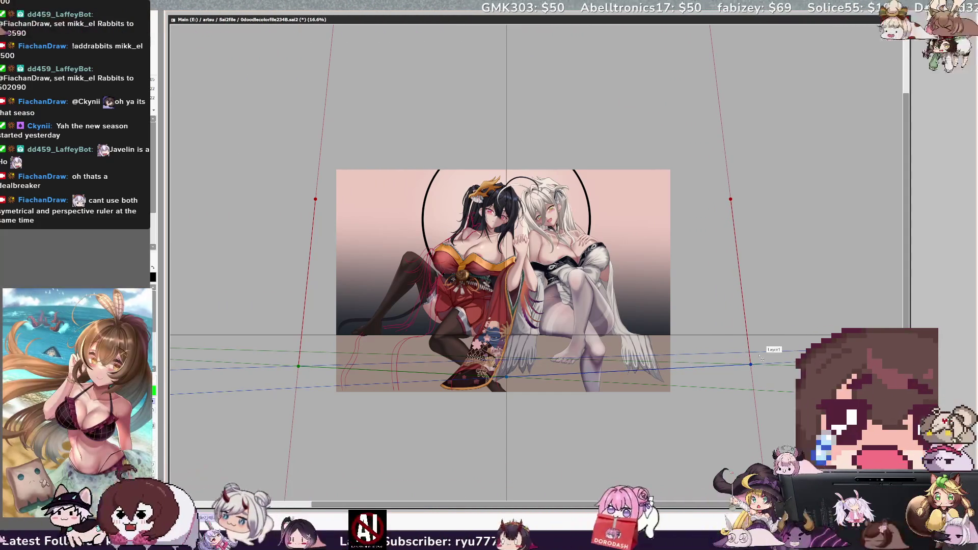
pyautogui.moveTo(298, 366); pyautogui.dragTo(233, 367)
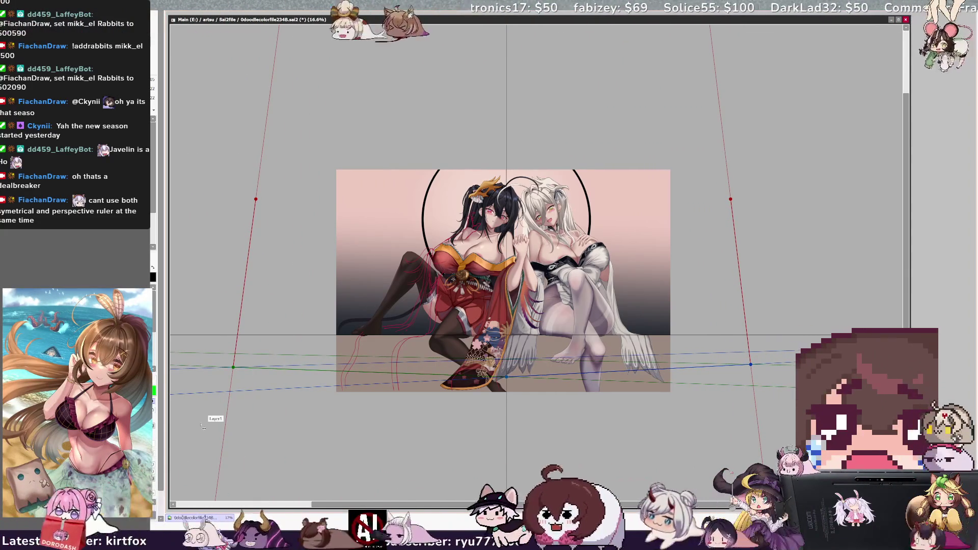
pyautogui.moveTo(233, 368); pyautogui.dragTo(242, 367)
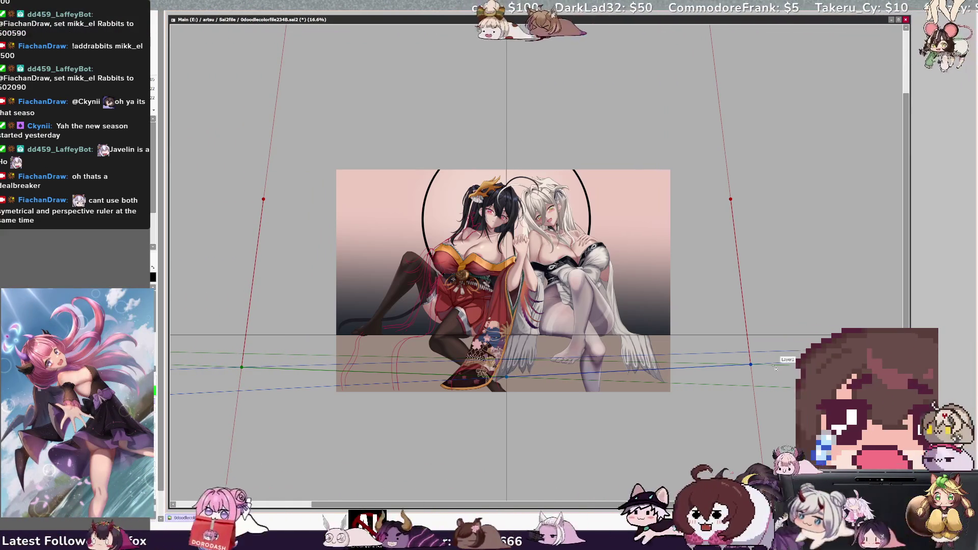
pyautogui.moveTo(751, 365); pyautogui.dragTo(756, 365)
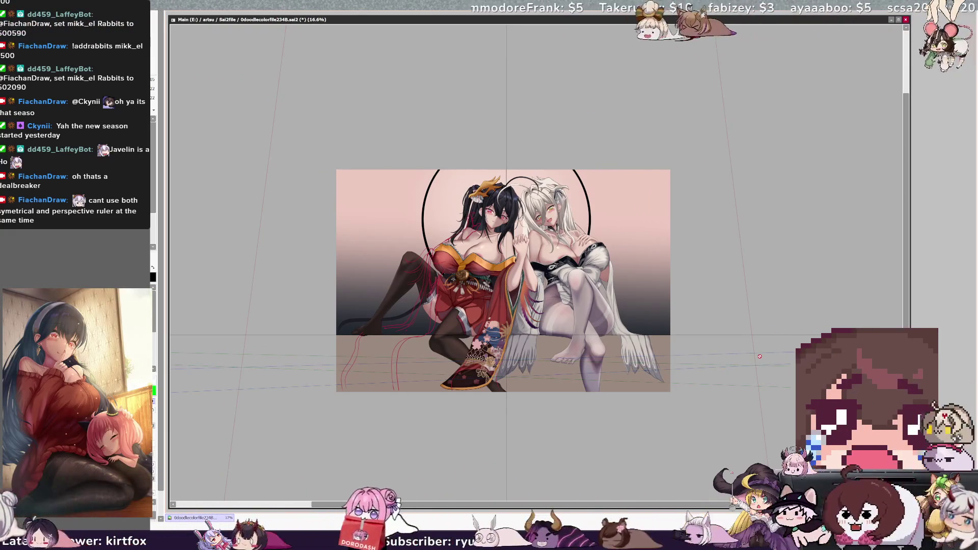
pyautogui.hotkey('ctrl', '+')
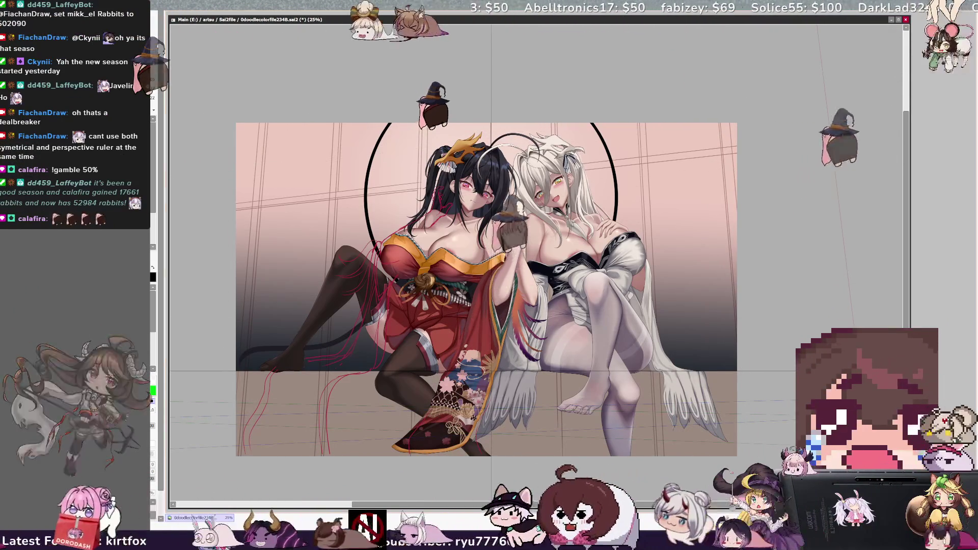
pyautogui.press('h')
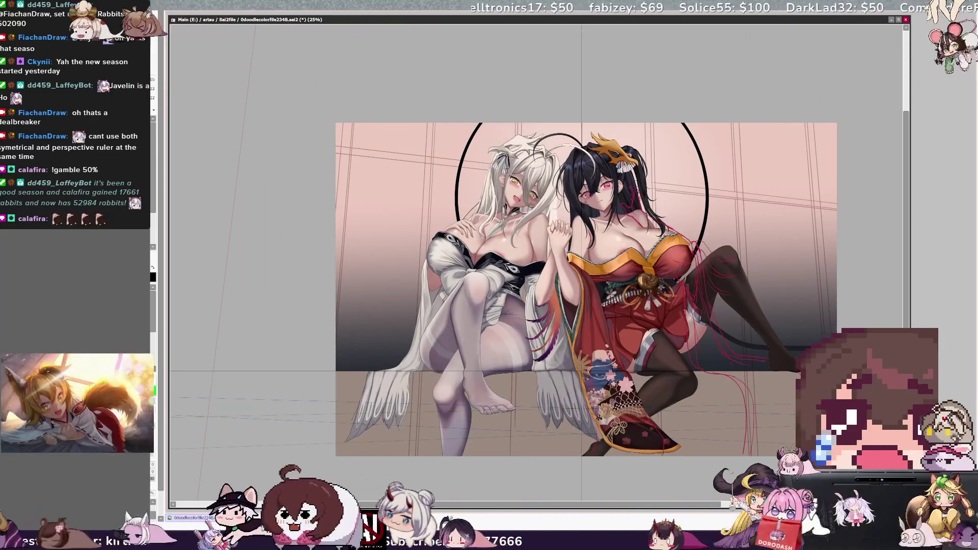
pyautogui.press('h')
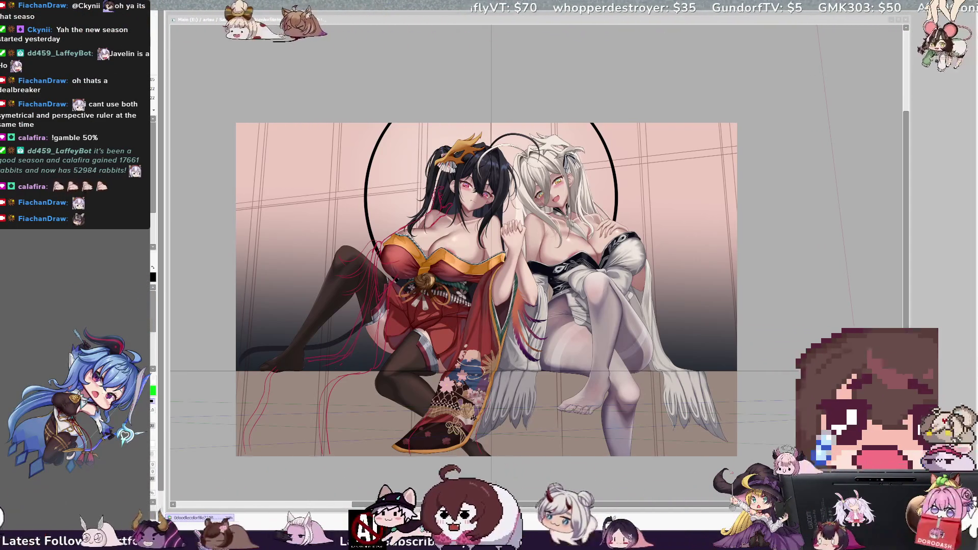
# Step: Hide the guide lines on the pink wall, add a thin dark stroke by the ring's upper left, zoom out to 25%
pyautogui.scroll(1, 428, 325)
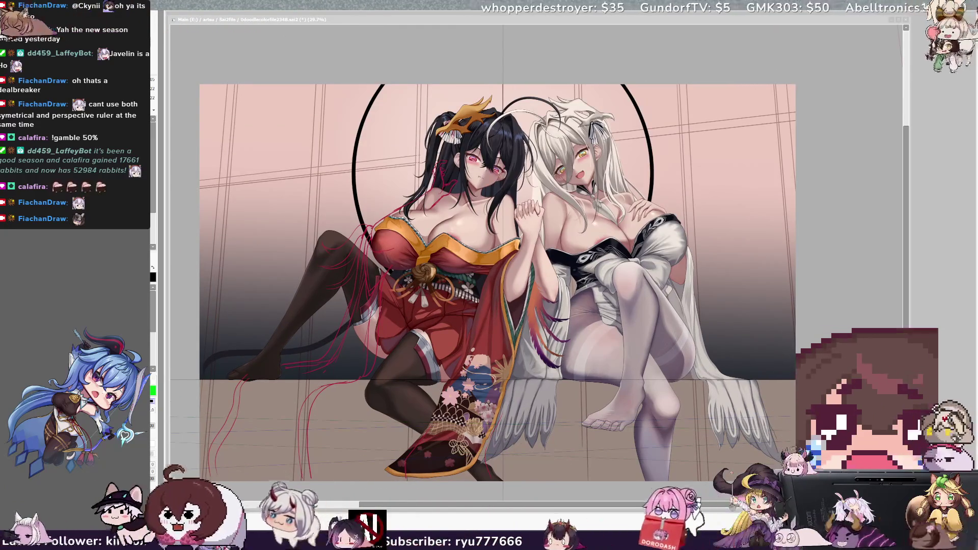
pyautogui.scroll(-1, 497, 279)
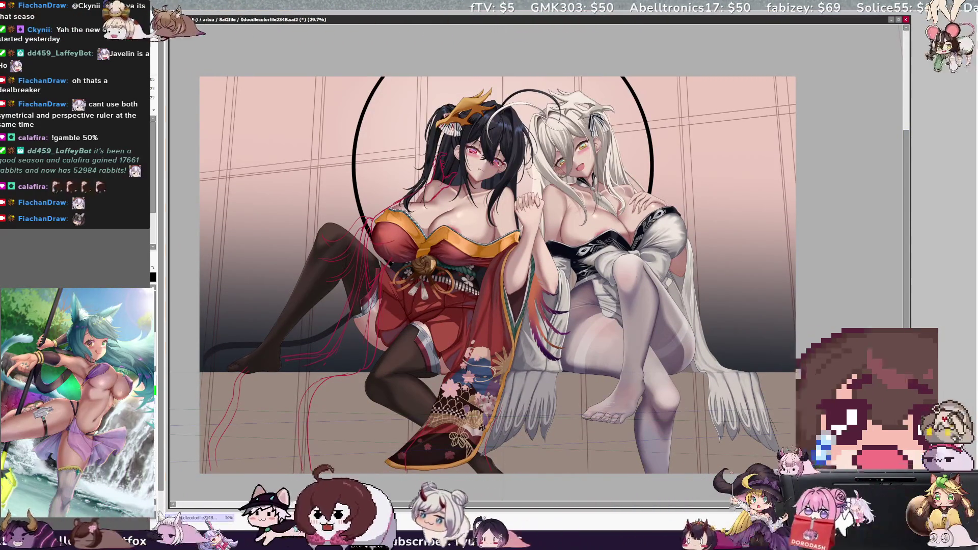
pyautogui.hotkey('ctrl', 'r')
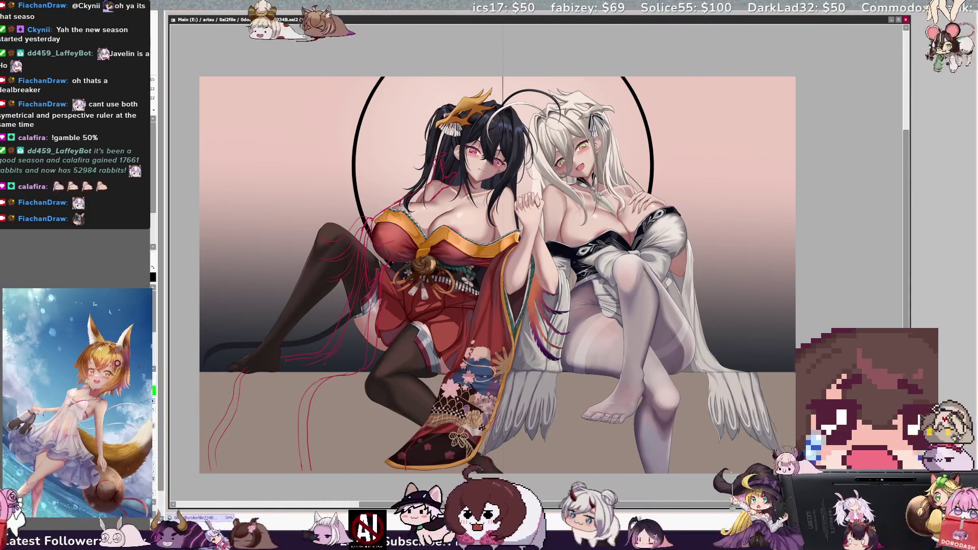
pyautogui.moveTo(388, 77); pyautogui.dragTo(377, 159)
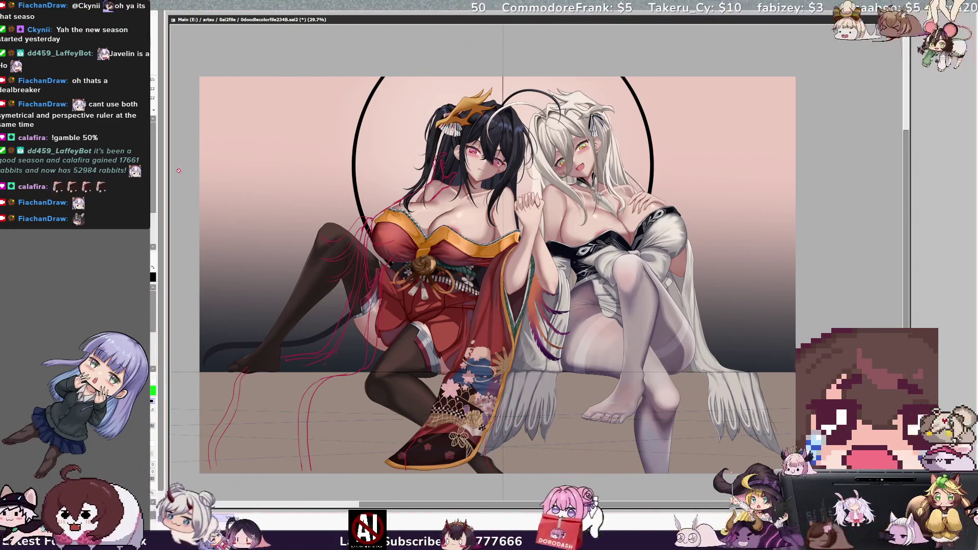
pyautogui.hotkey('ctrl', '-')
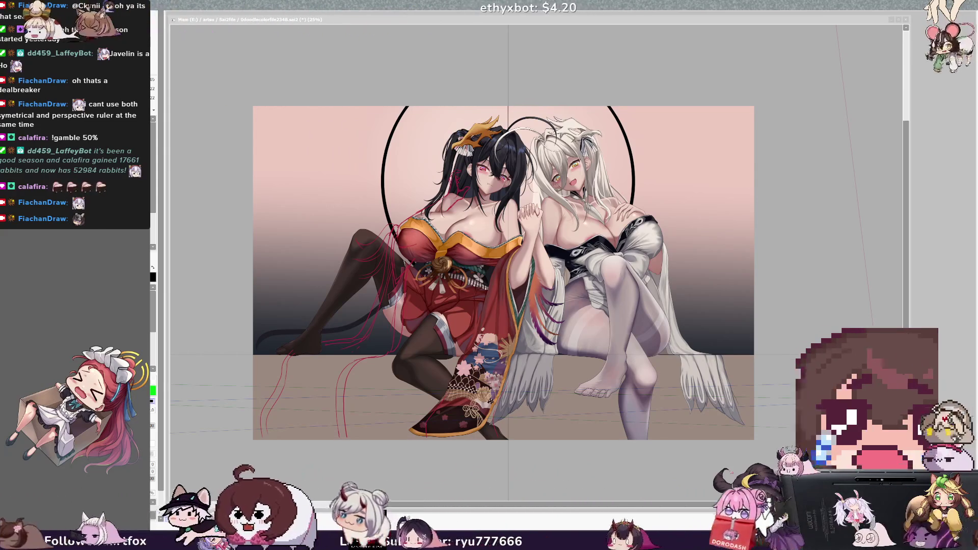
# Step: Show the perspective guides again and nudge their angle slightly
pyautogui.hotkey('alt', 'Tab')
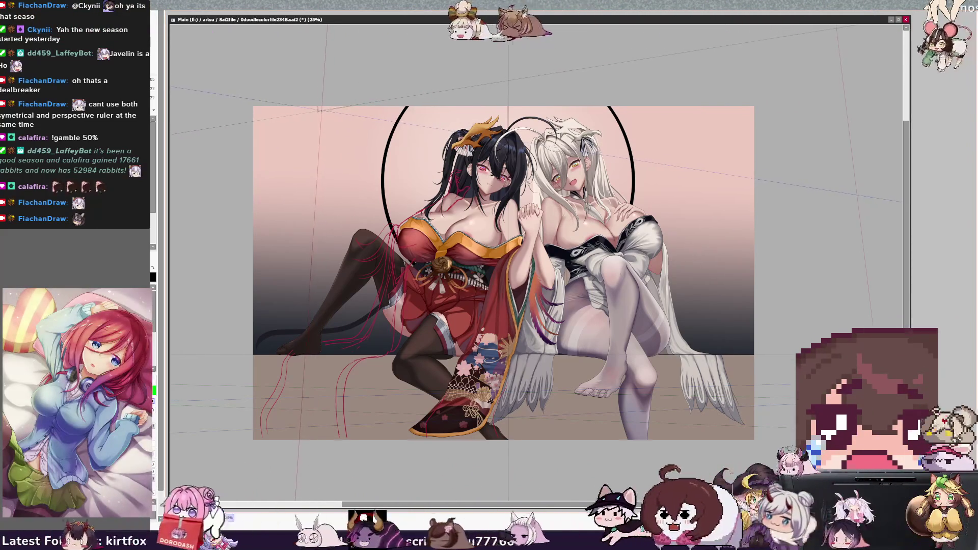
pyautogui.moveTo(322, 120); pyautogui.dragTo(324, 115)
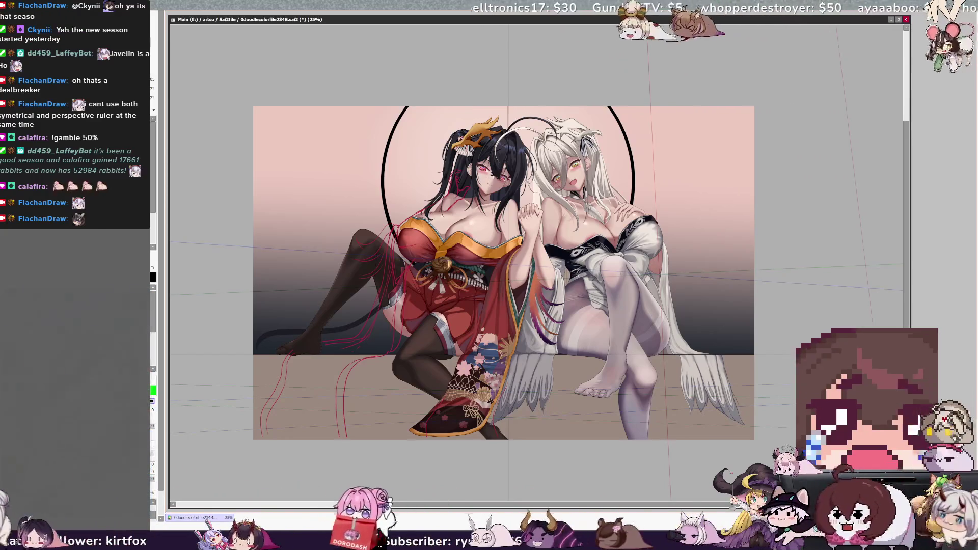
pyautogui.hscroll(2, 494, 272)
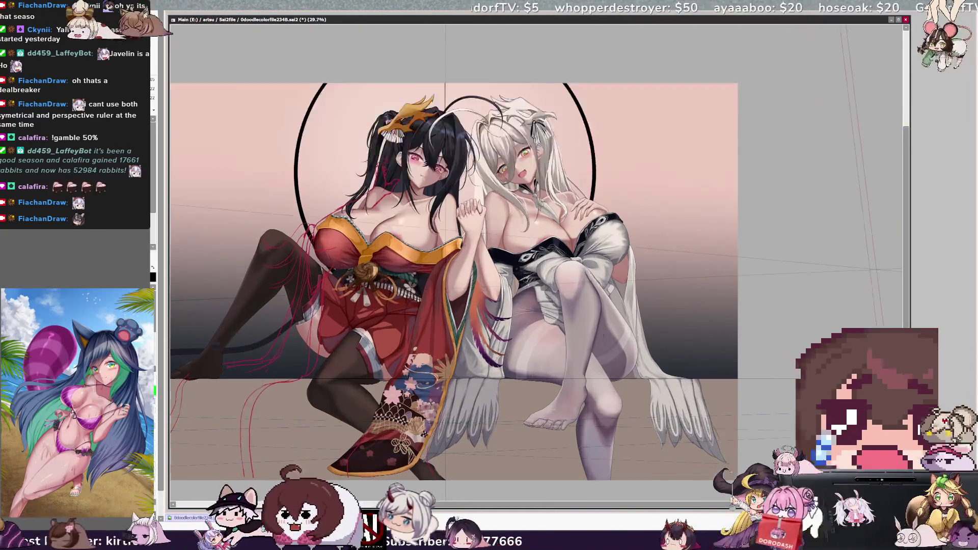
pyautogui.scroll(2, 463, 275)
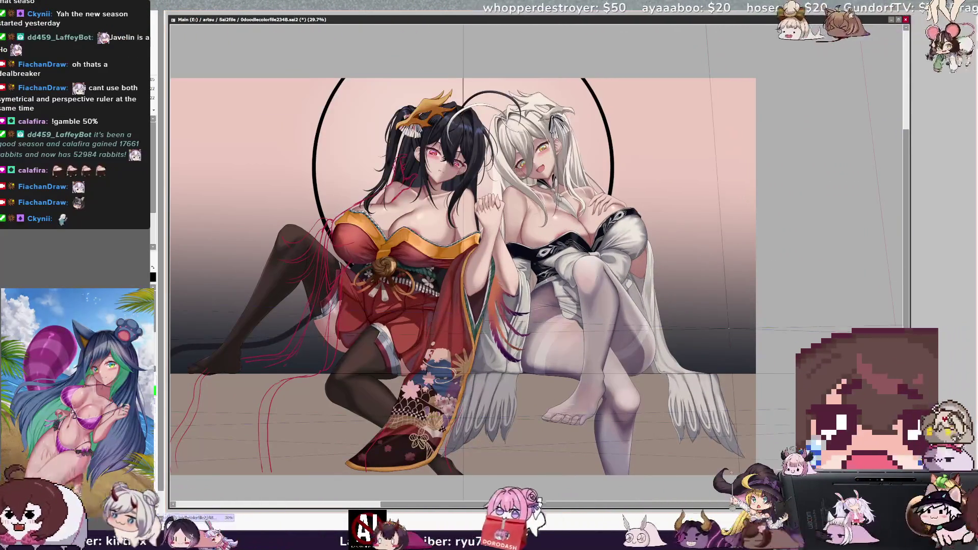
pyautogui.moveTo(463, 275); pyautogui.dragTo(511, 268)
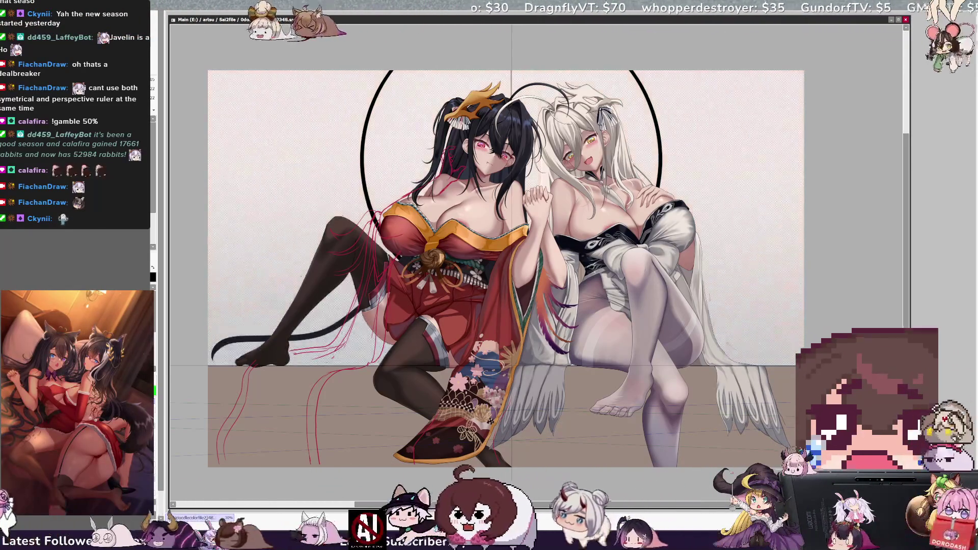
pyautogui.hotkey('ctrl', 'z')
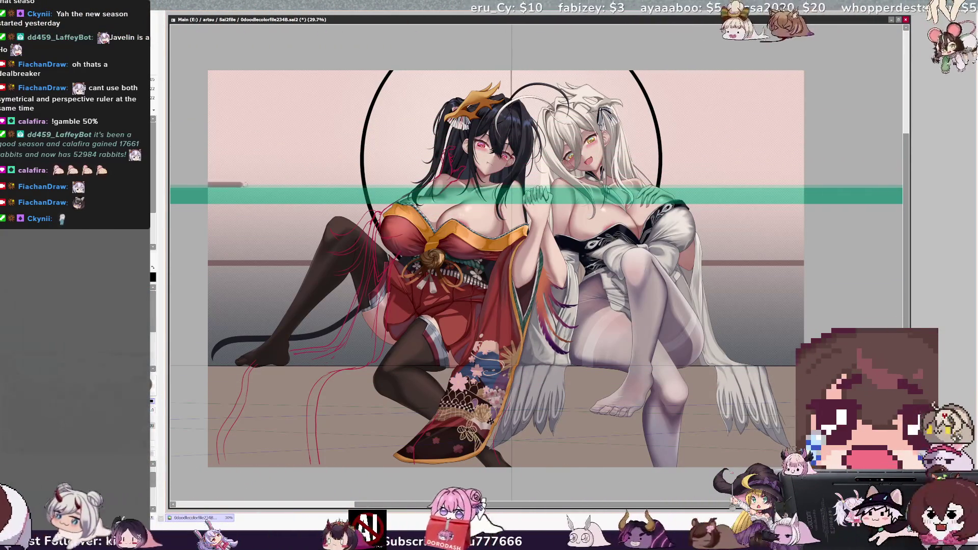
# Step: Draw a long horizontal trim line across the wall to the right edge, then move the ruler higher
pyautogui.moveTo(723, 211); pyautogui.dragTo(220, 203)
pyautogui.moveTo(732, 213); pyautogui.dragTo(807, 213)
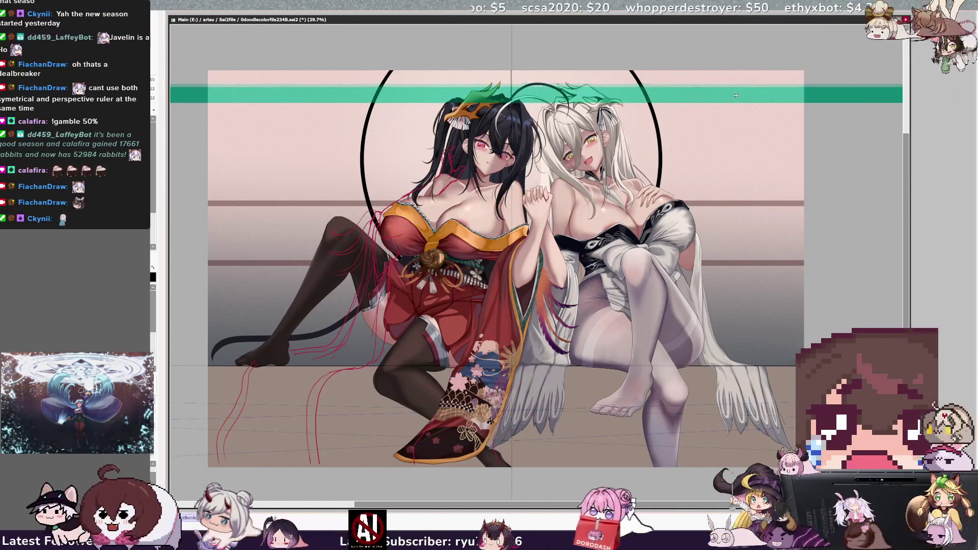
pyautogui.moveTo(738, 72)
pyautogui.mouseDown()
pyautogui.moveTo(738, 92)
pyautogui.moveTo(379, 90)
pyautogui.mouseUp()
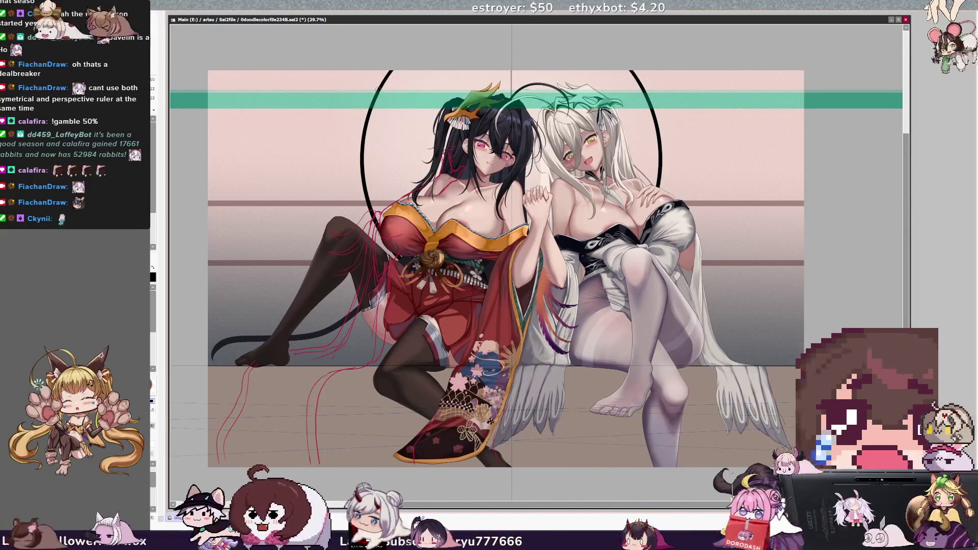
pyautogui.press(']')
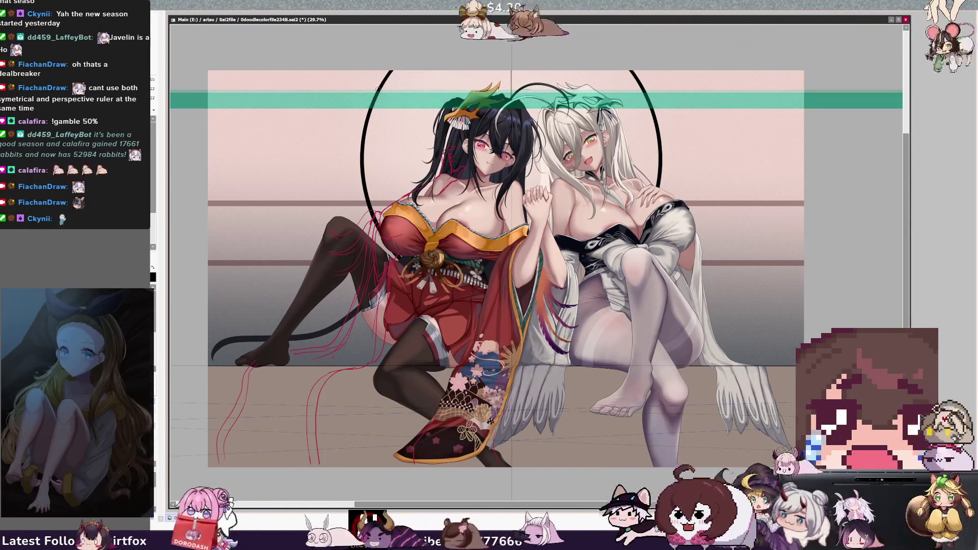
# Step: Draw a short trim line high on the wall above the women's heads and zoom out
pyautogui.moveTo(734, 89); pyautogui.dragTo(770, 90)
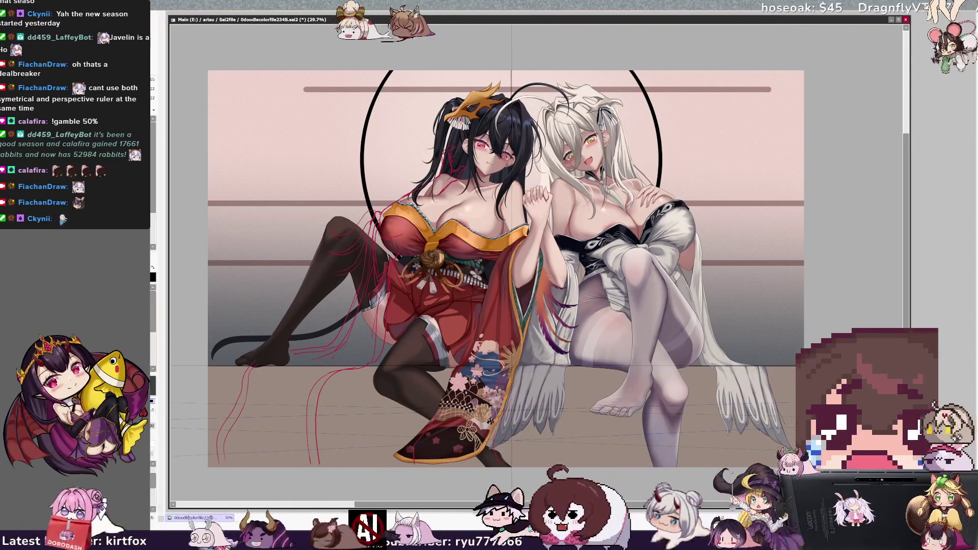
pyautogui.hotkey('ctrl', '-')
pyautogui.hotkey('ctrl', '-')
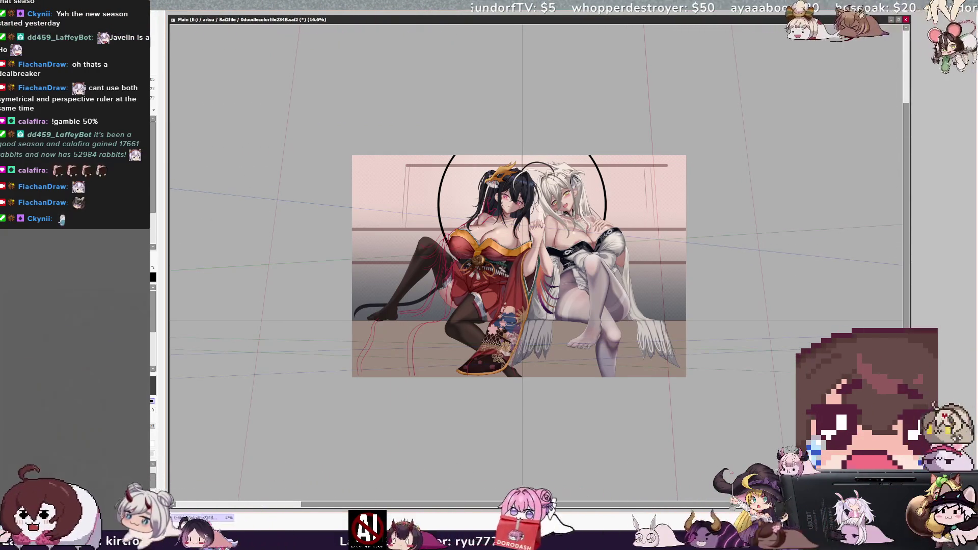
# Step: Show the perspective ruler's handles and inspect the artwork, ending zoomed out to 16.6%
pyautogui.press('ctrl')
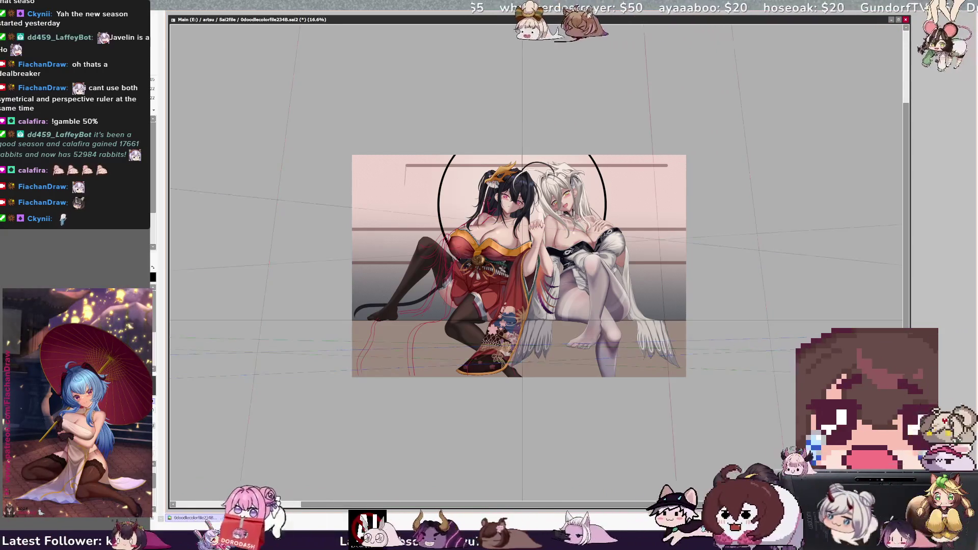
pyautogui.hotkey('ctrl', '+')
pyautogui.hotkey('ctrl', '+')
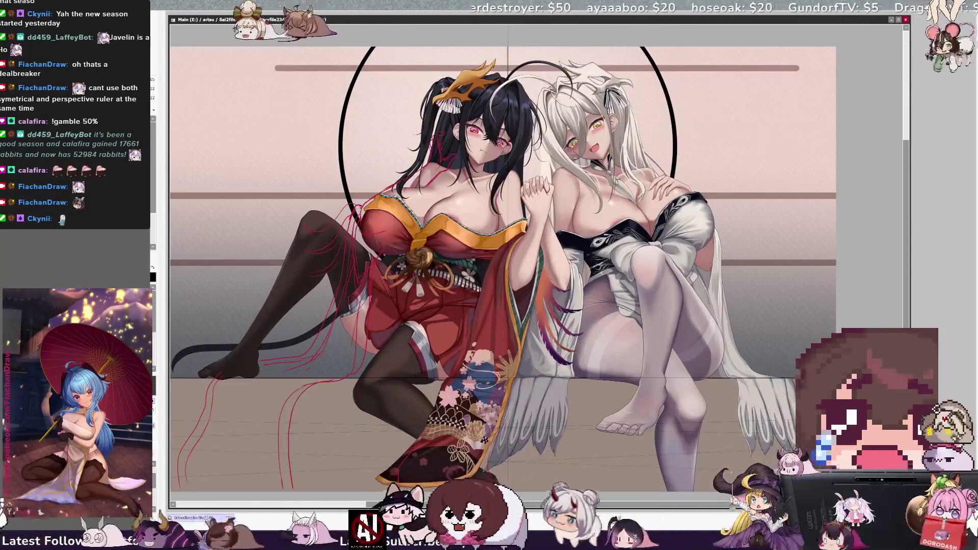
pyautogui.hotkey('ctrl', '-')
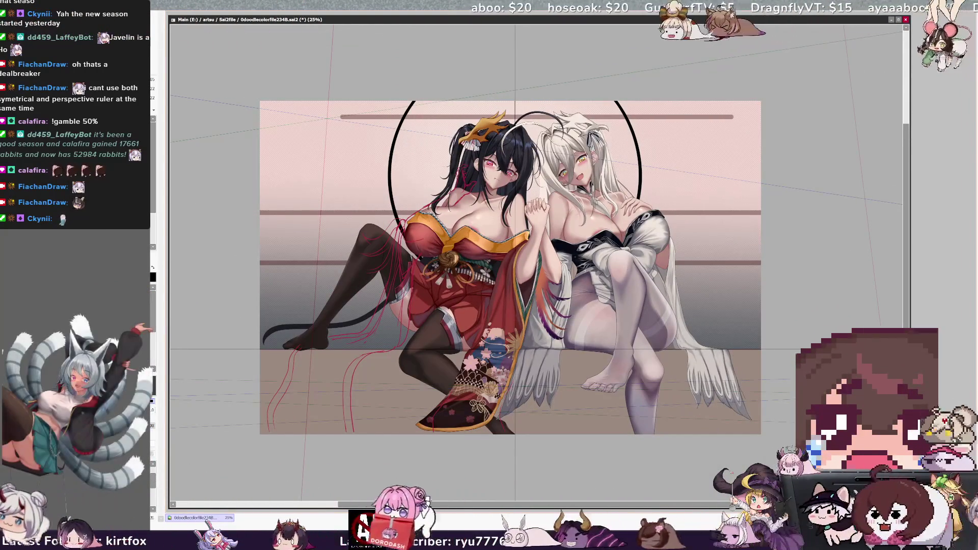
pyautogui.hotkey('ctrl', '-')
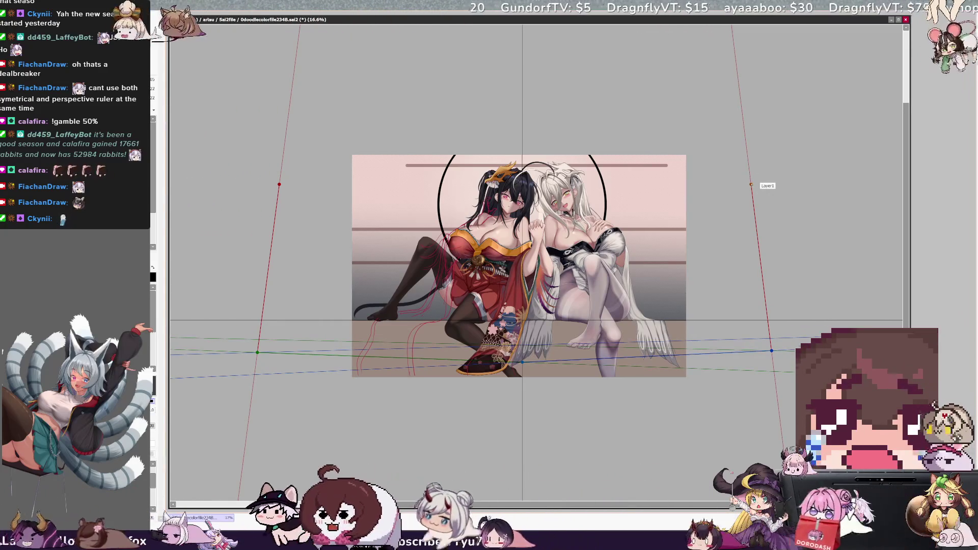
# Step: Tilt the vertical guides slightly and draw a vertical frame line down from the top bar, undoing misplaced ones
pyautogui.moveTo(751, 184); pyautogui.dragTo(757, 184)
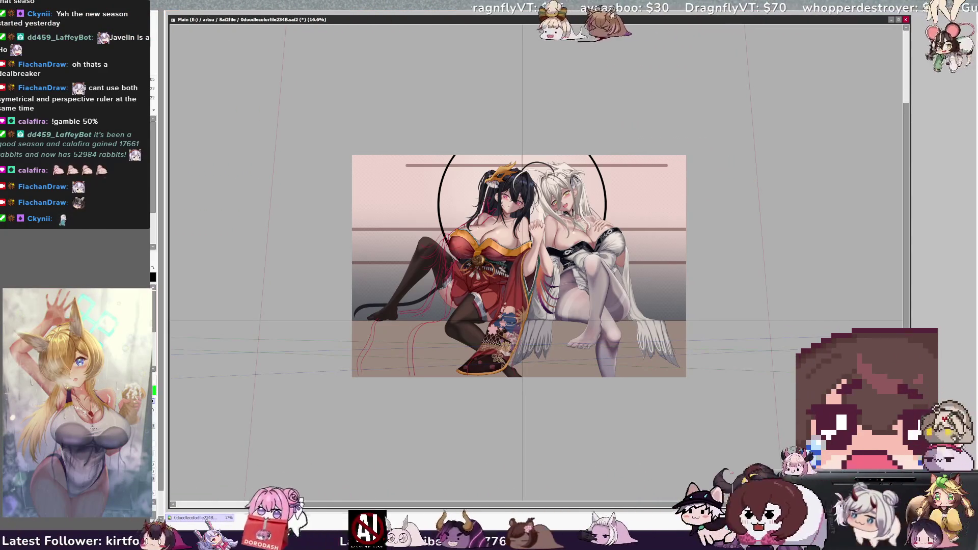
pyautogui.moveTo(406, 166); pyautogui.dragTo(404, 228)
pyautogui.hotkey('ctrl', 'z')
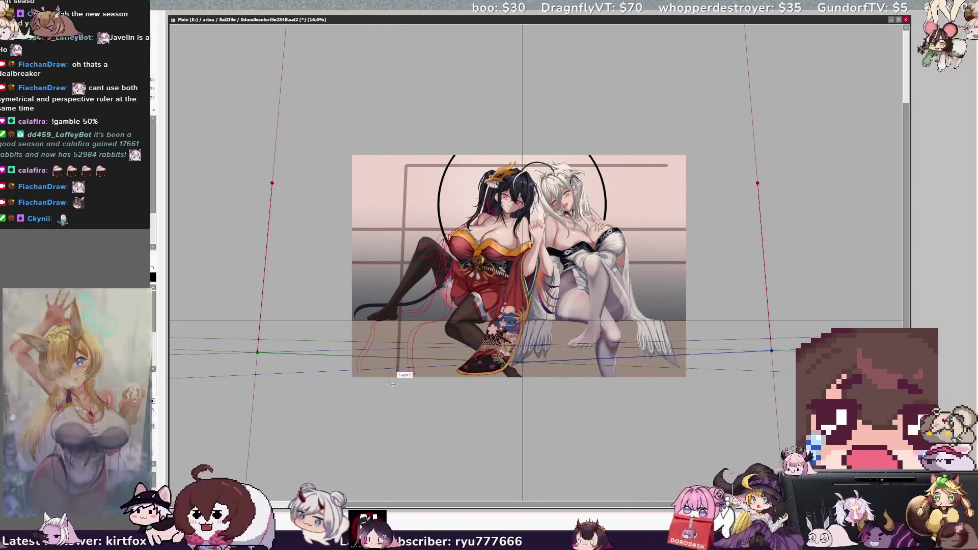
pyautogui.moveTo(669, 166); pyautogui.dragTo(674, 320)
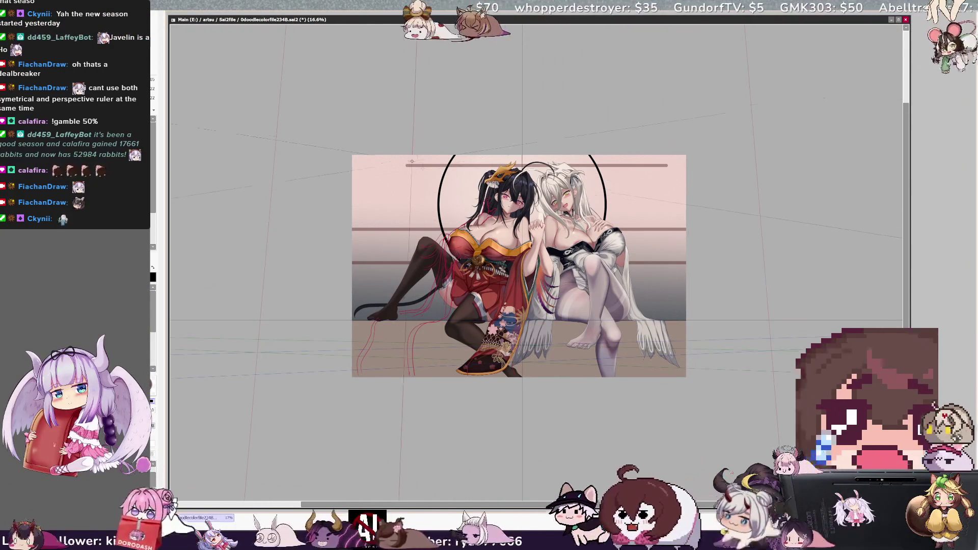
pyautogui.moveTo(377, 156); pyautogui.dragTo(368, 334)
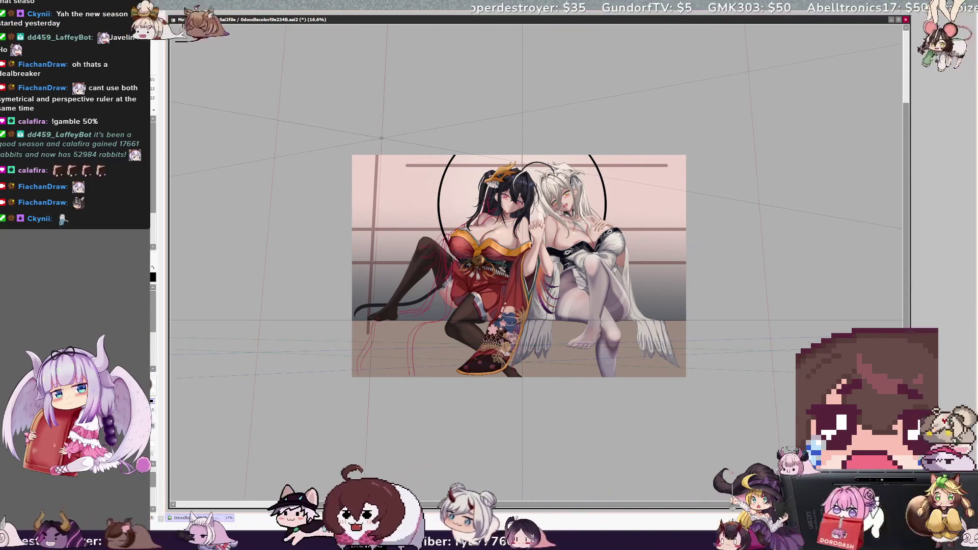
pyautogui.hotkey('ctrl', 'z')
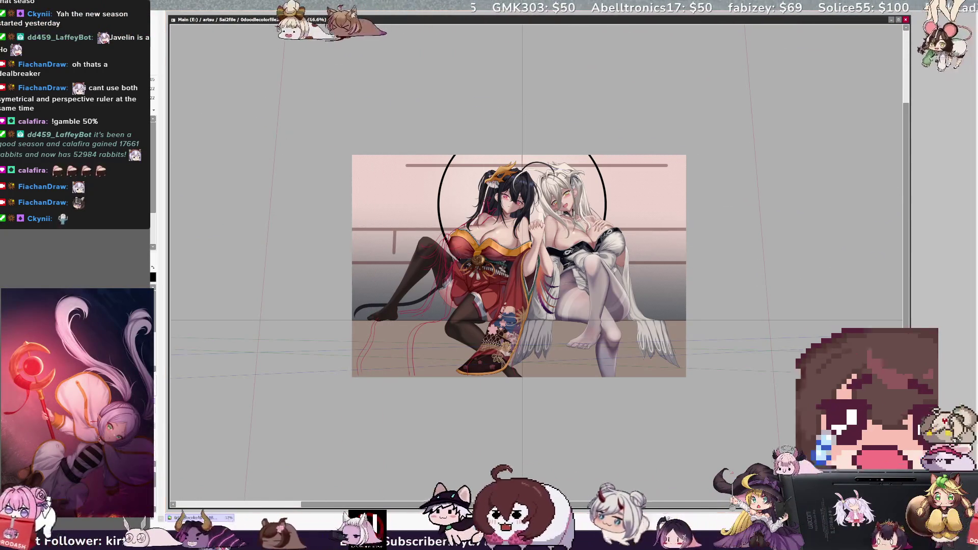
# Step: Zoom the canvas in to 25% to check the new trim lines
pyautogui.hotkey('ctrl', '+')
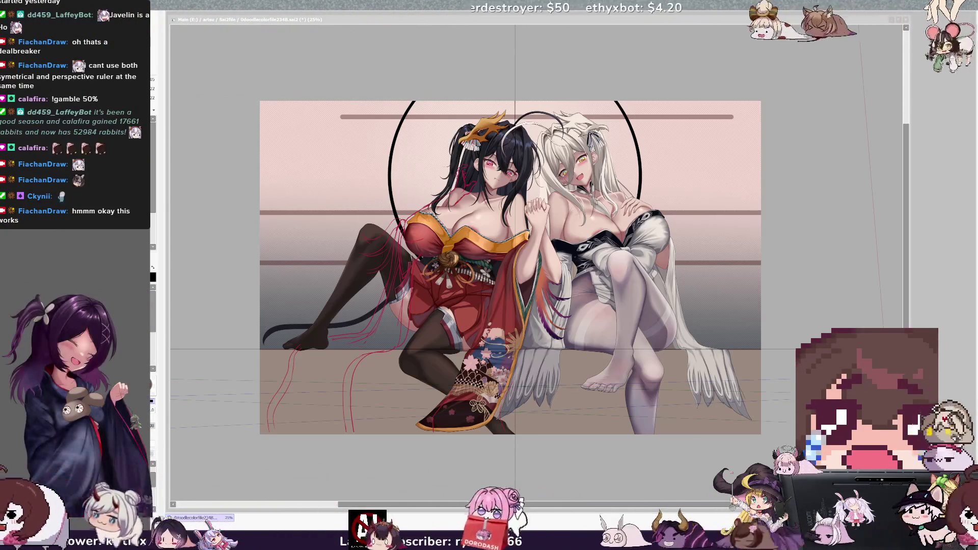
# Step: Re-angle the perspective ruler and set a vertical straight-line guide over the left wall
pyautogui.click(420, 150)
pyautogui.moveTo(465, 66)
pyautogui.mouseDown()
pyautogui.moveTo(451, 153)
pyautogui.moveTo(608, 72)
pyautogui.moveTo(447, 102)
pyautogui.mouseUp()
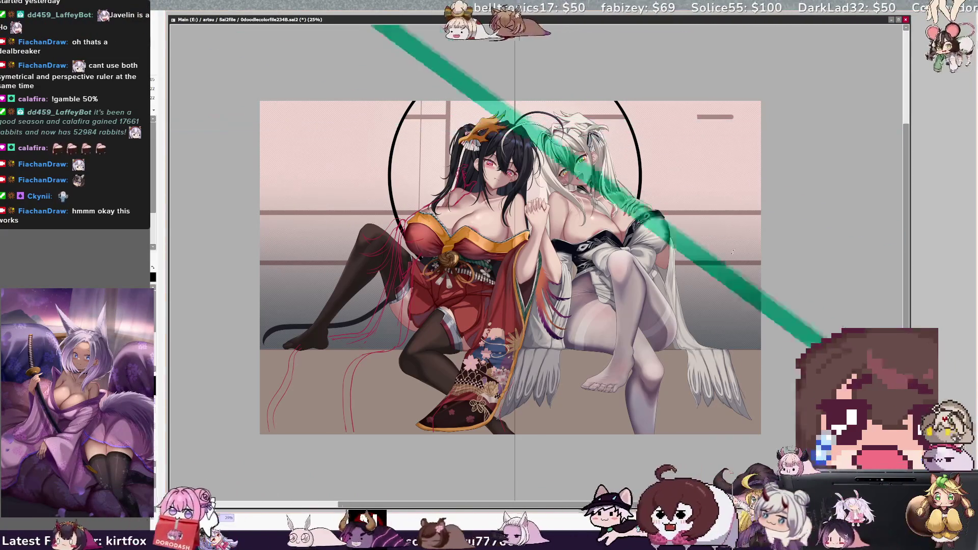
pyautogui.moveTo(511, 260); pyautogui.dragTo(376, 283)
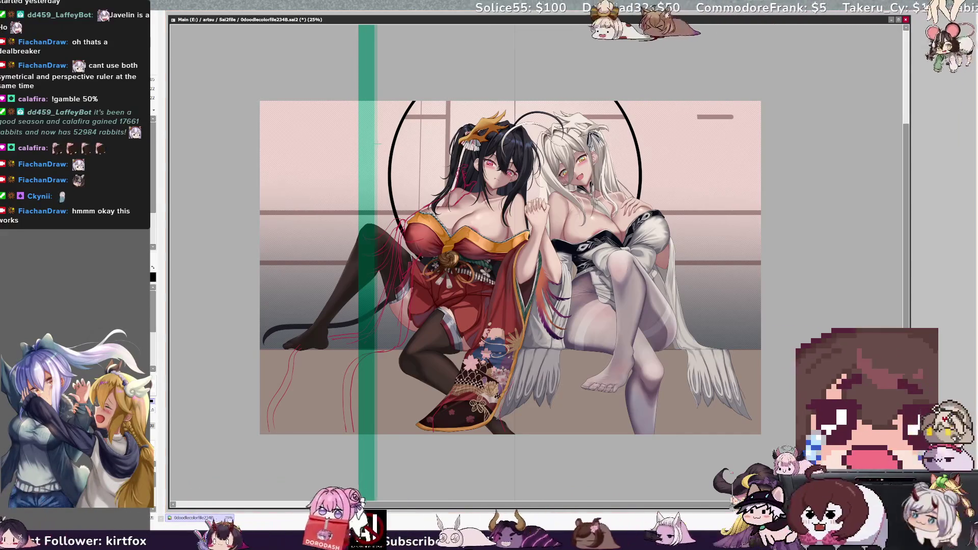
# Step: Move the perspective ruler's vanishing point near the canvas's upper left for near-vertical door guides
pyautogui.press('Escape')
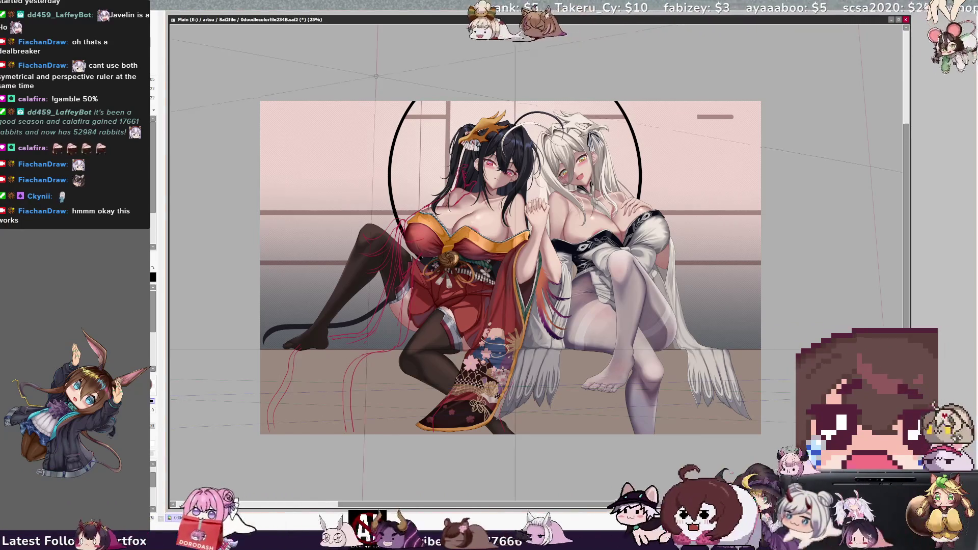
pyautogui.moveTo(376, 75)
pyautogui.mouseDown()
pyautogui.moveTo(357, 354)
pyautogui.moveTo(367, 92)
pyautogui.mouseUp()
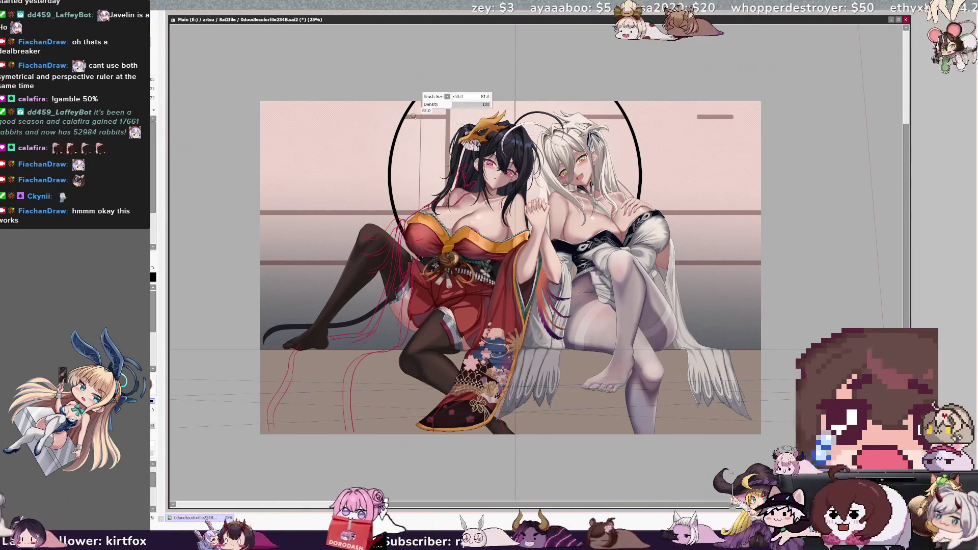
pyautogui.moveTo(359, 80)
pyautogui.mouseDown()
pyautogui.moveTo(377, 3)
pyautogui.moveTo(315, 467)
pyautogui.mouseUp()
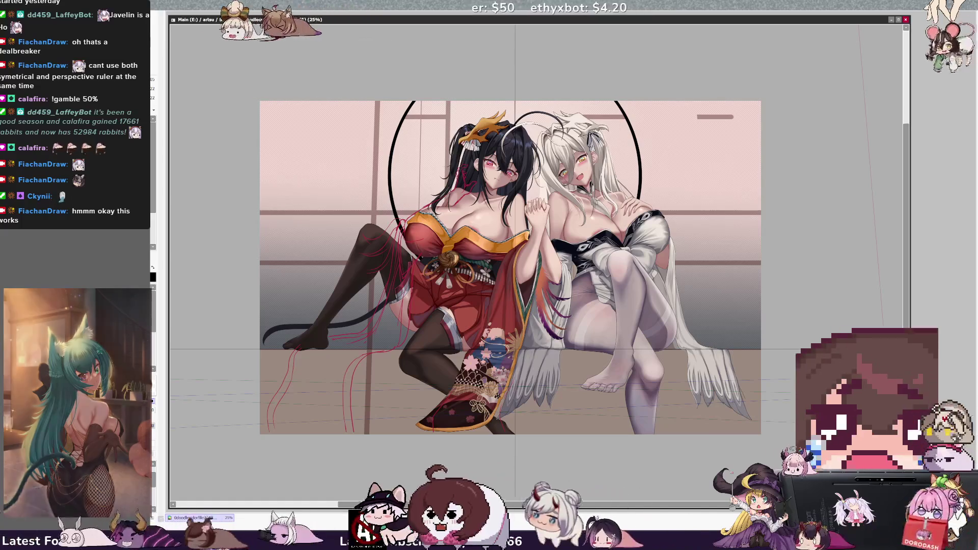
pyautogui.moveTo(315, 467); pyautogui.dragTo(300, 89)
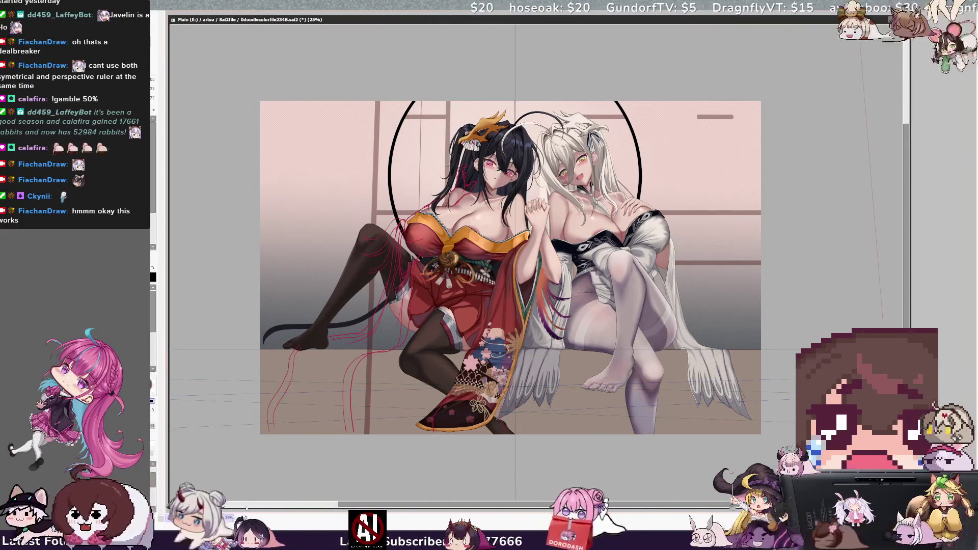
# Step: Drop the vanishing point well below the floor, then zoom in and pan right across the drawing
pyautogui.moveTo(284, 88)
pyautogui.mouseDown()
pyautogui.moveTo(265, 458)
pyautogui.moveTo(284, 83)
pyautogui.moveTo(331, 117)
pyautogui.moveTo(332, 160)
pyautogui.mouseUp()
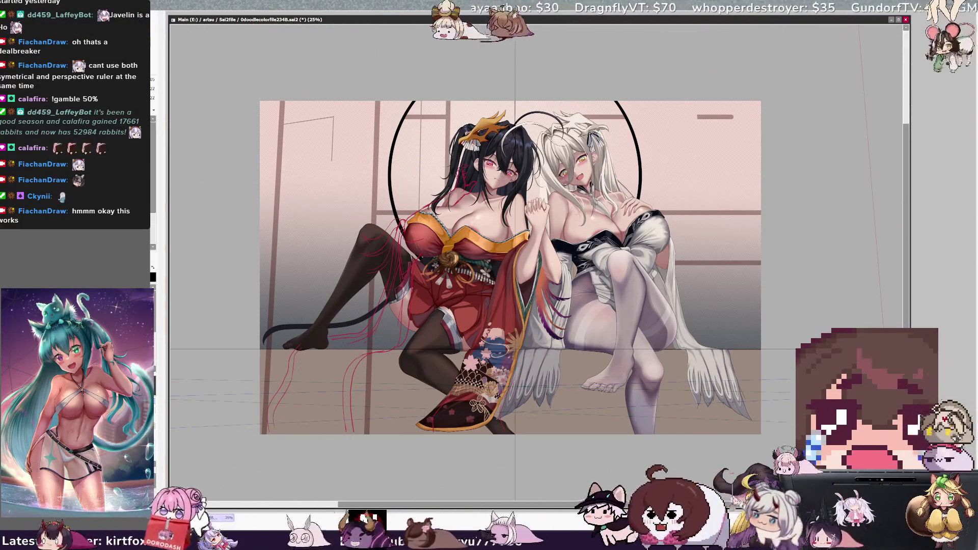
pyautogui.hotkey('ctrl', '+')
pyautogui.moveTo(509, 255); pyautogui.dragTo(578, 248)
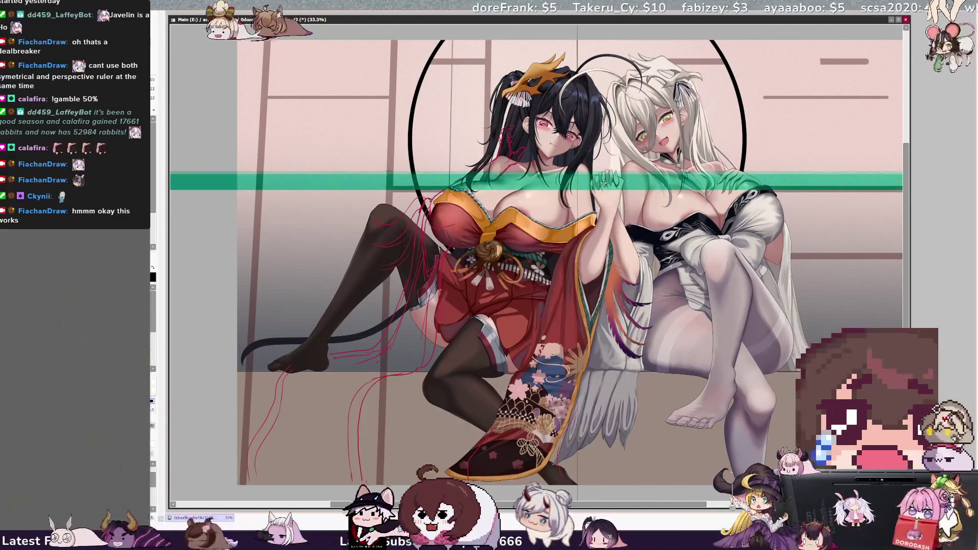
# Step: Draw matching short horizontal frame lines on both sides and reposition the ruler guide onto the upper wall
pyautogui.moveTo(762, 129); pyautogui.dragTo(830, 129)
pyautogui.moveTo(324, 129); pyautogui.dragTo(387, 128)
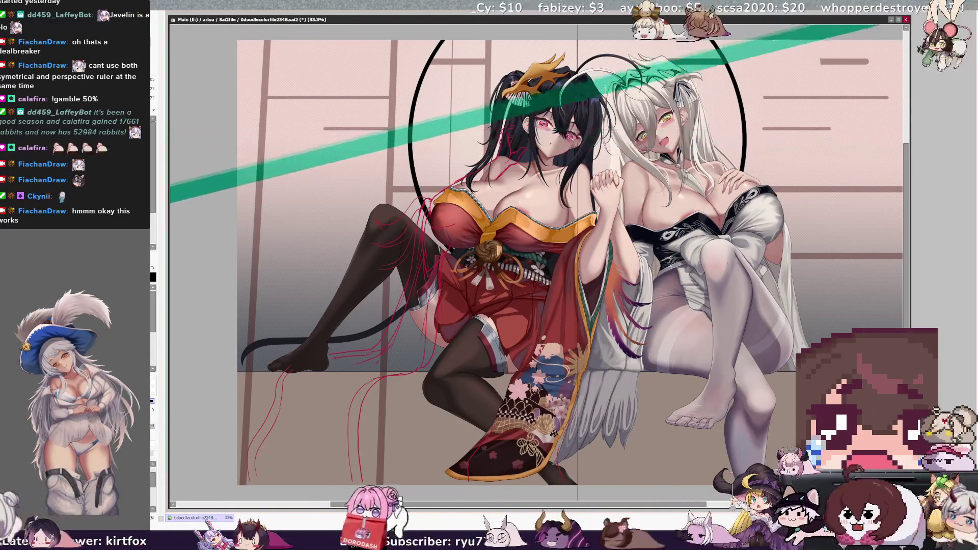
pyautogui.moveTo(649, 86); pyautogui.dragTo(327, 64)
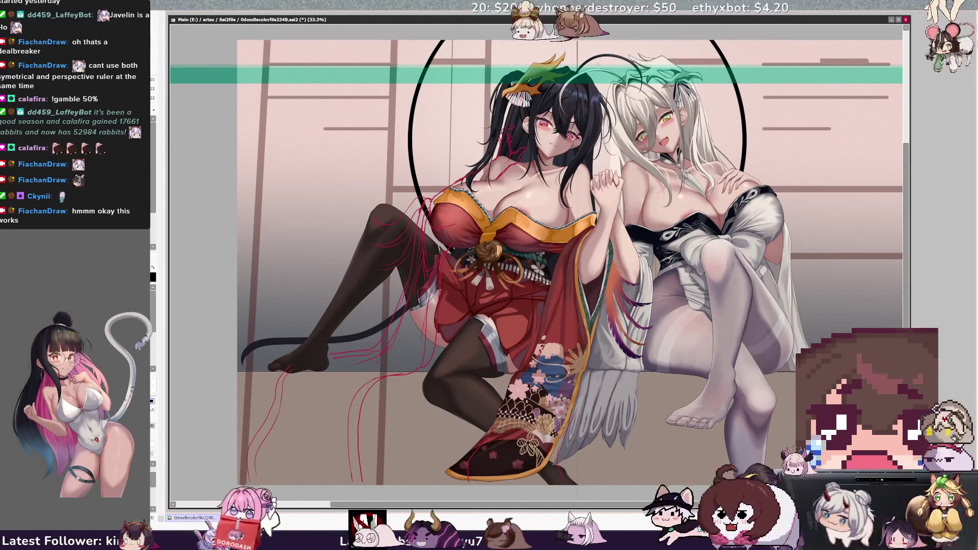
pyautogui.moveTo(640, 76)
pyautogui.mouseDown()
pyautogui.moveTo(639, 143)
pyautogui.moveTo(390, 250)
pyautogui.mouseUp()
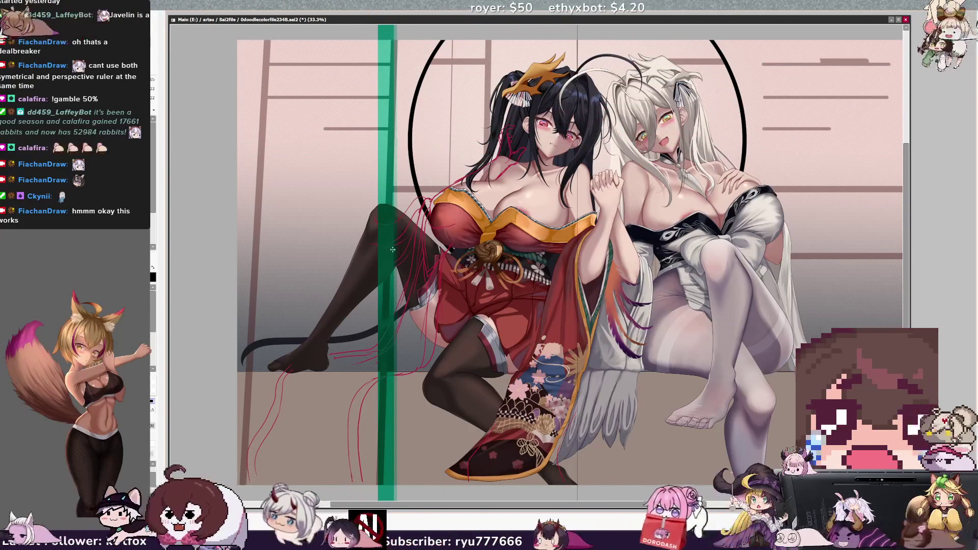